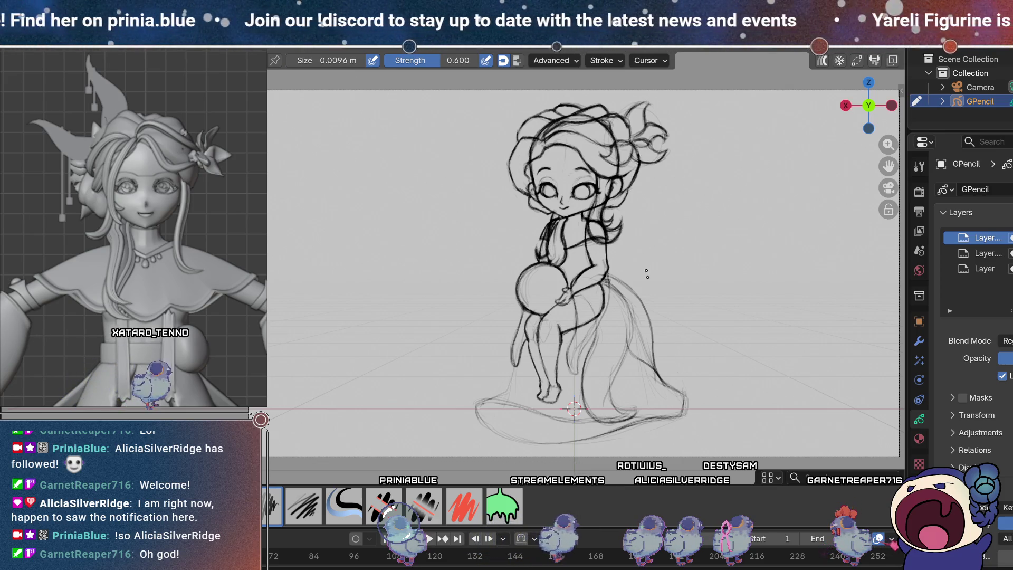
Step: Darken the loose ponytail strands at the upper right of the head
key(e)
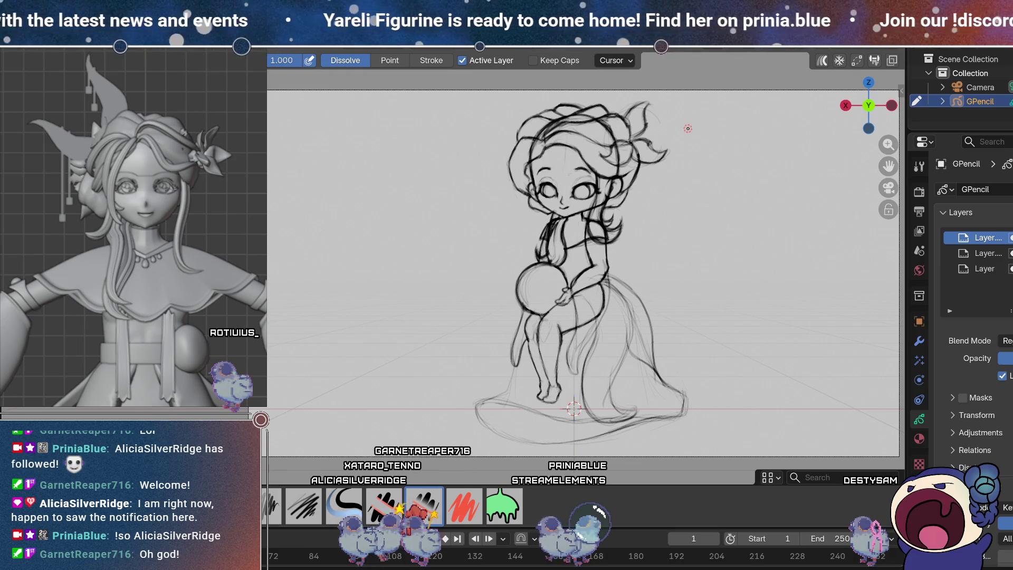
click(305, 500)
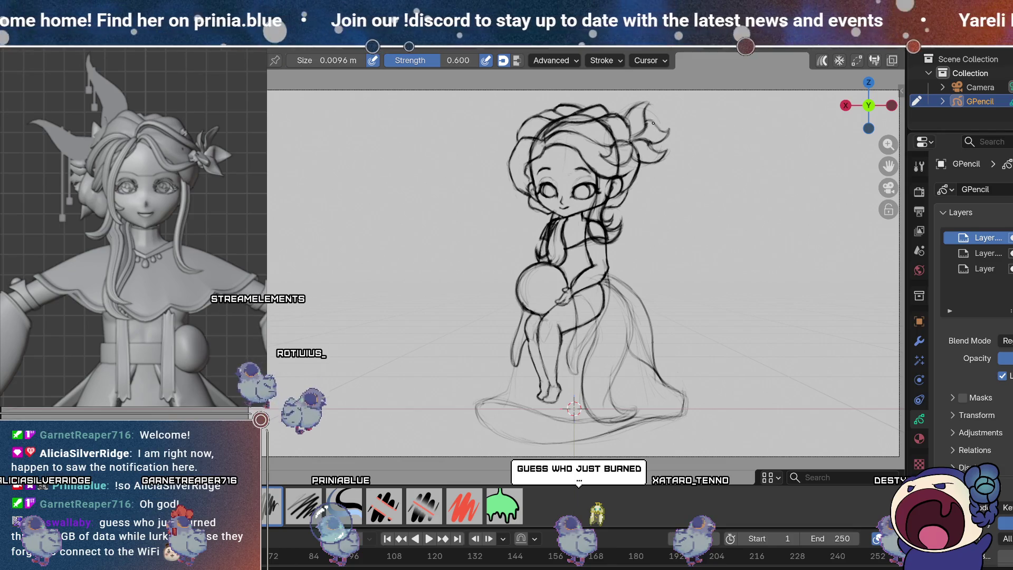
drag(654, 123, 676, 134)
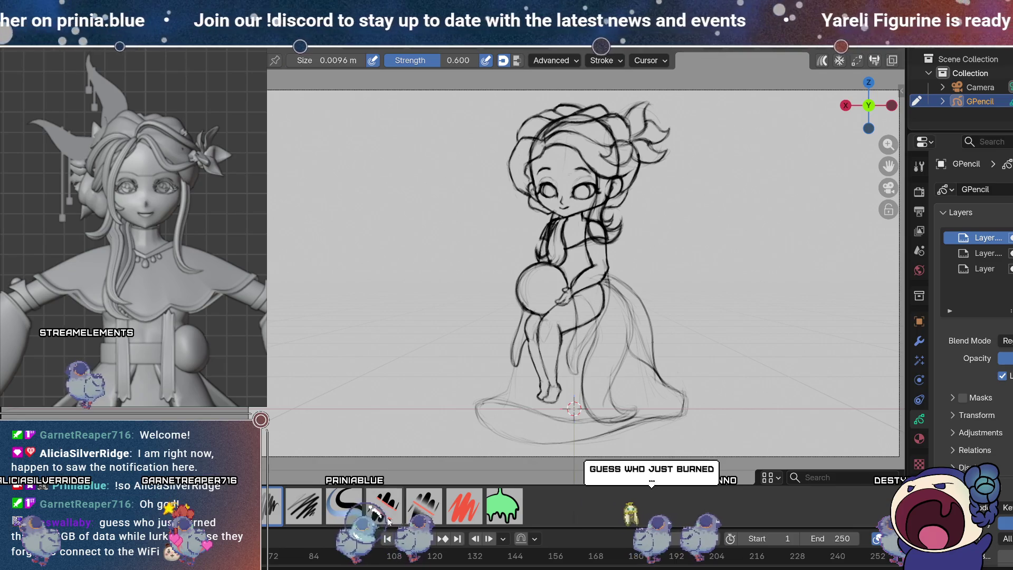
Step: Add extra curl strokes to the upper-right hair after erasing stray marks
key(e)
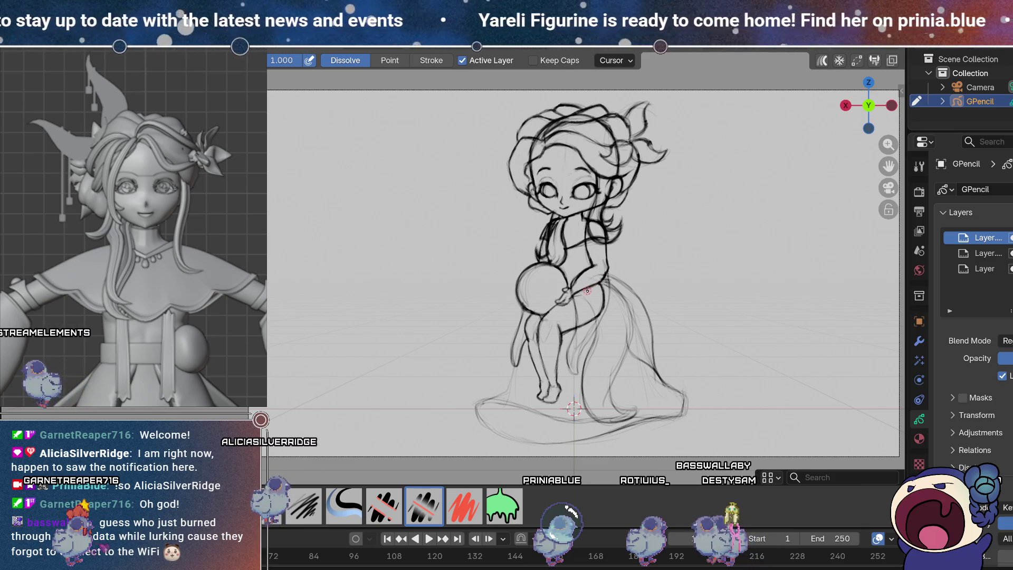
click(278, 507)
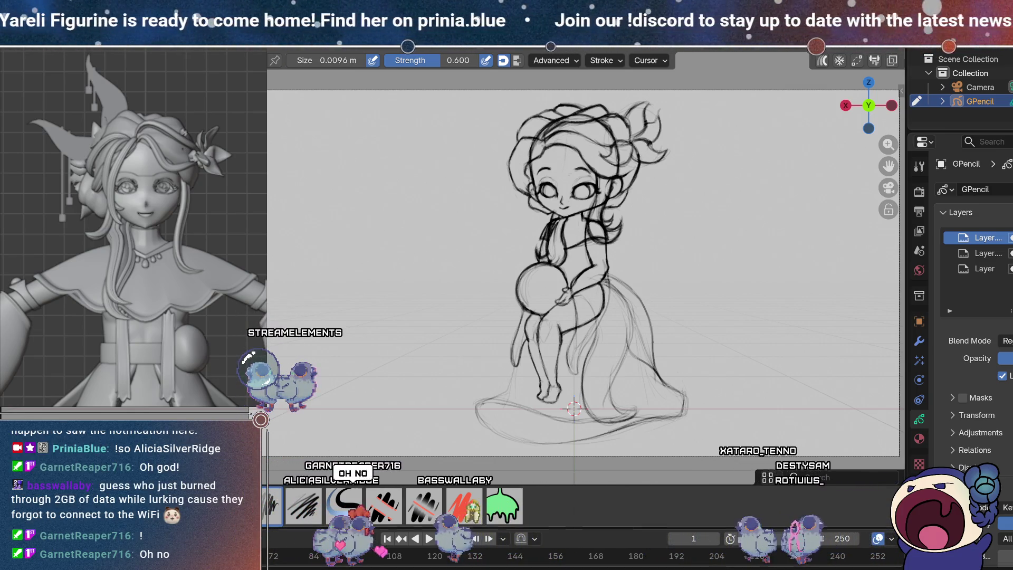
key(e)
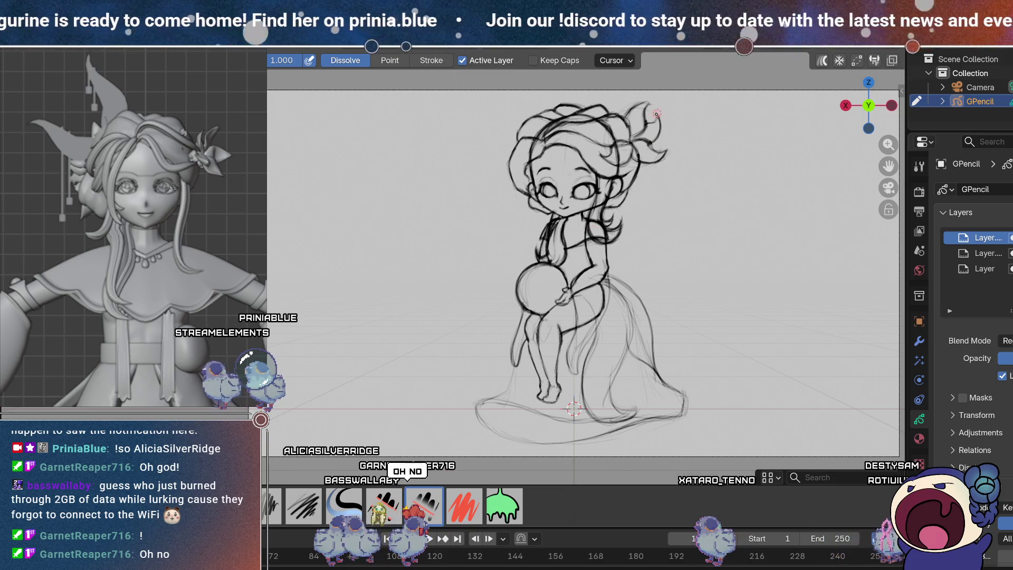
key(d)
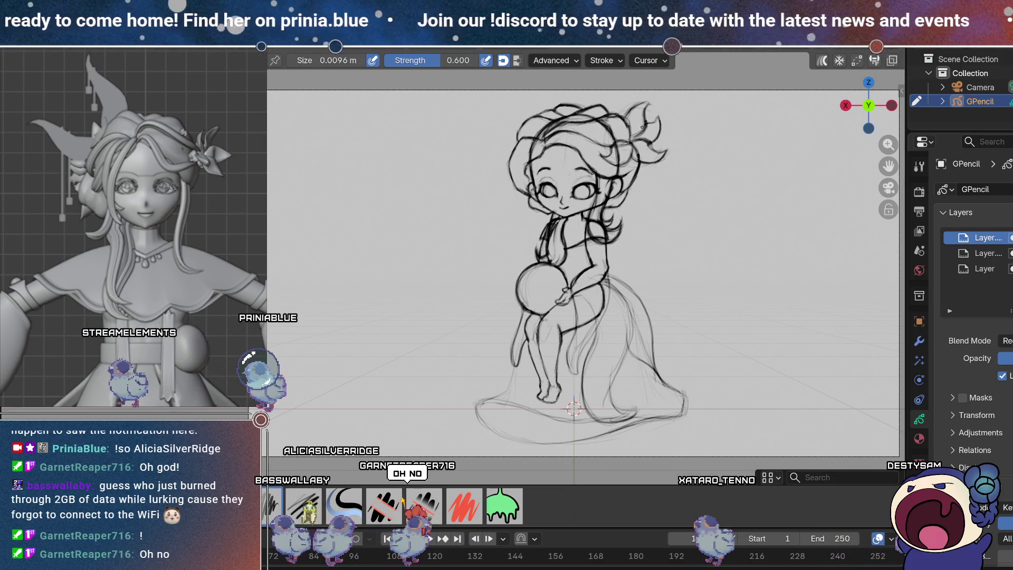
drag(646, 126, 661, 133)
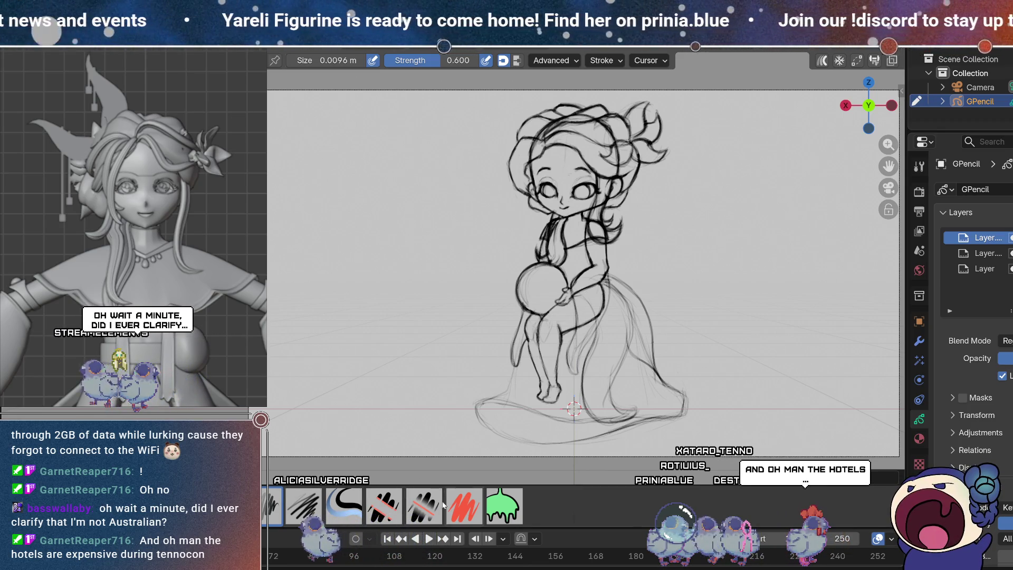
Step: Draw a dark loose strand along the right side of the hair
click(437, 511)
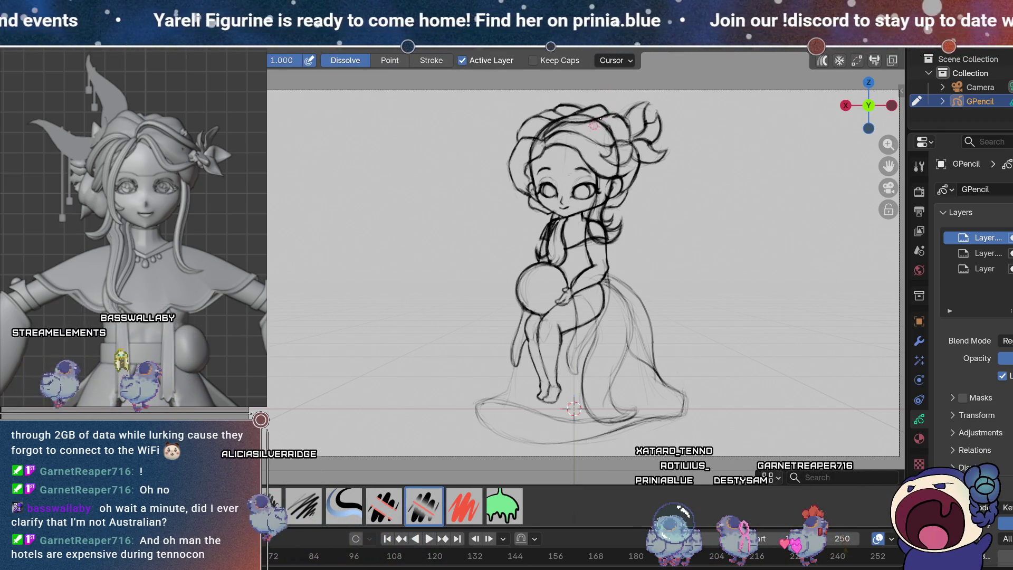
click(274, 507)
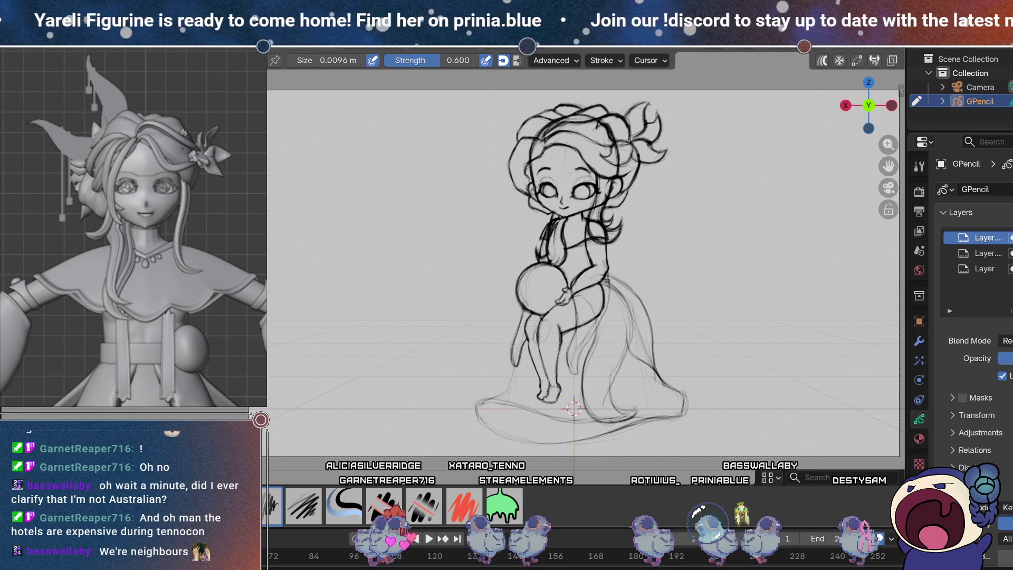
key(e)
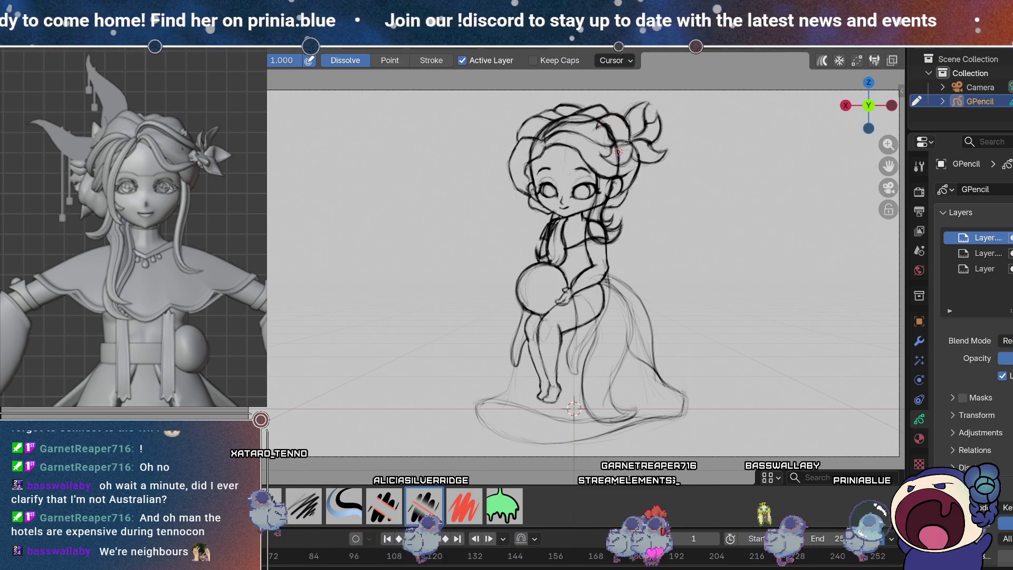
key(d)
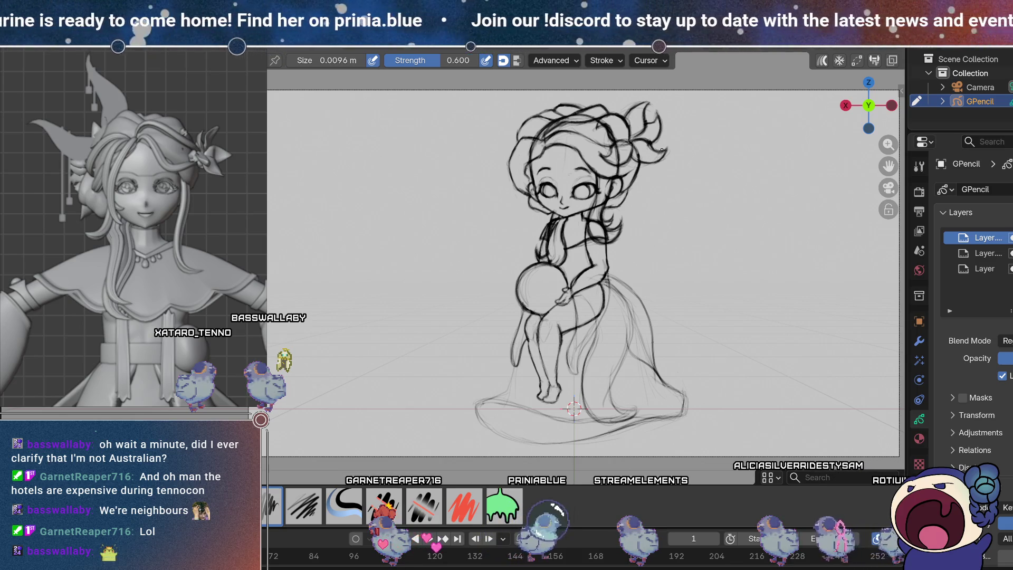
drag(662, 150, 639, 156)
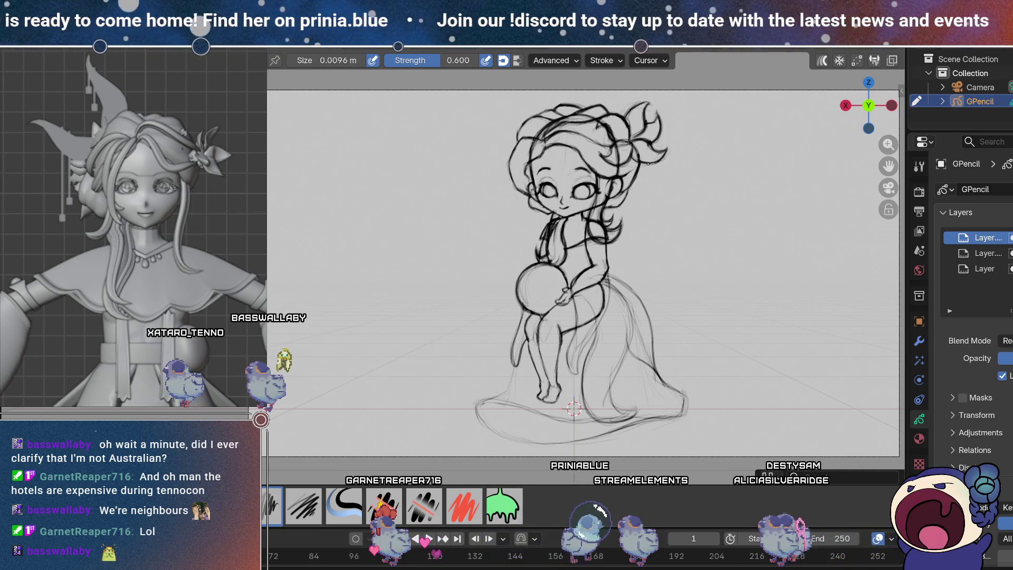
Step: Add a short dark stroke lower on the hair's right side
click(422, 496)
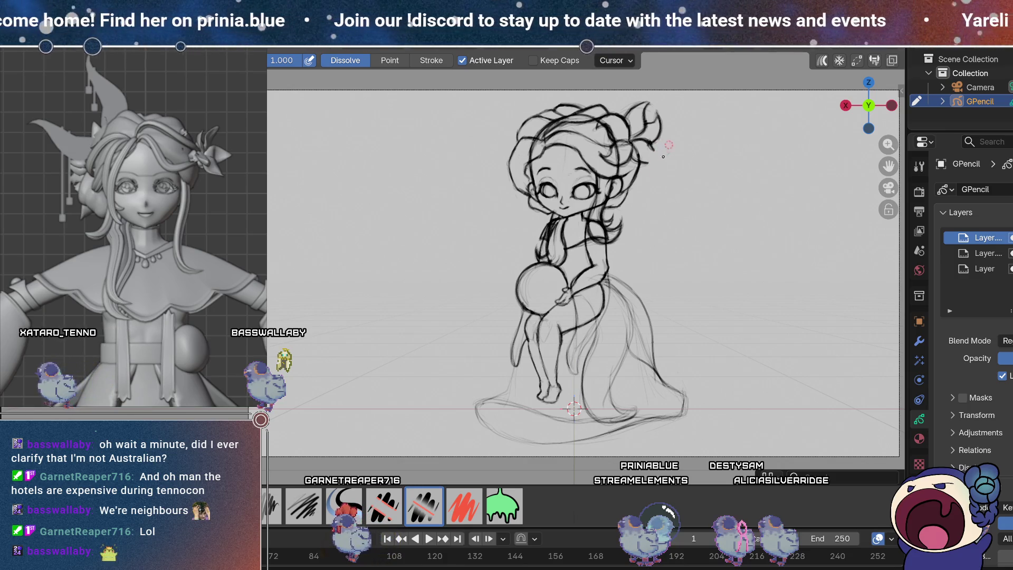
key(d)
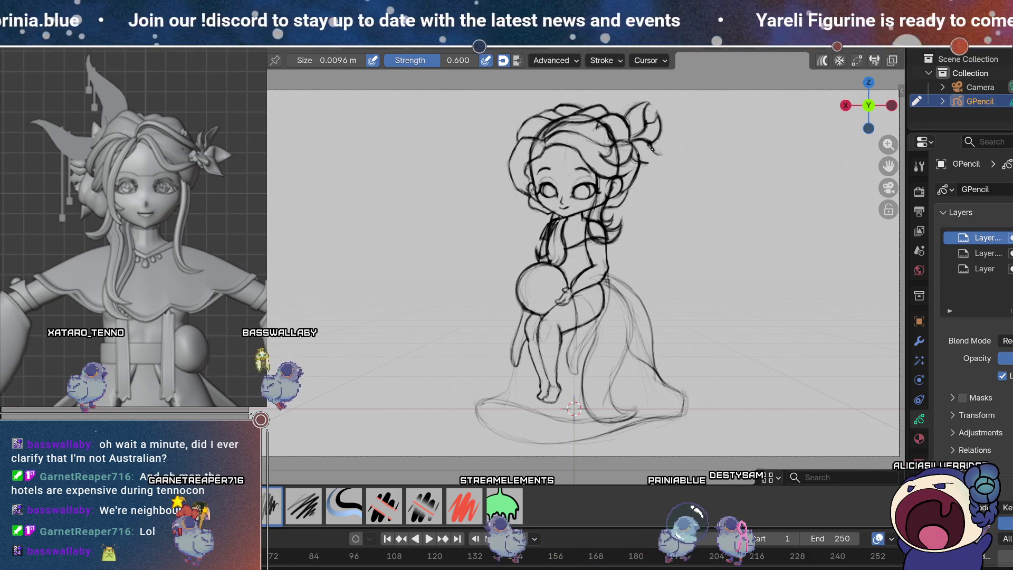
drag(661, 155, 650, 162)
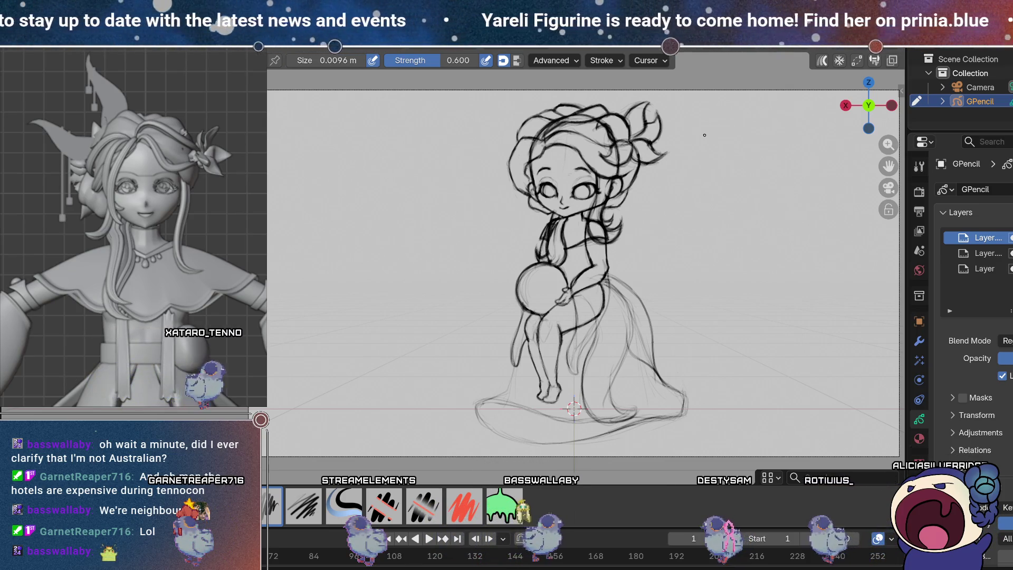
Step: Bolden the left hair outline, extend it over the top of the head, then leave drawing mode
key(e)
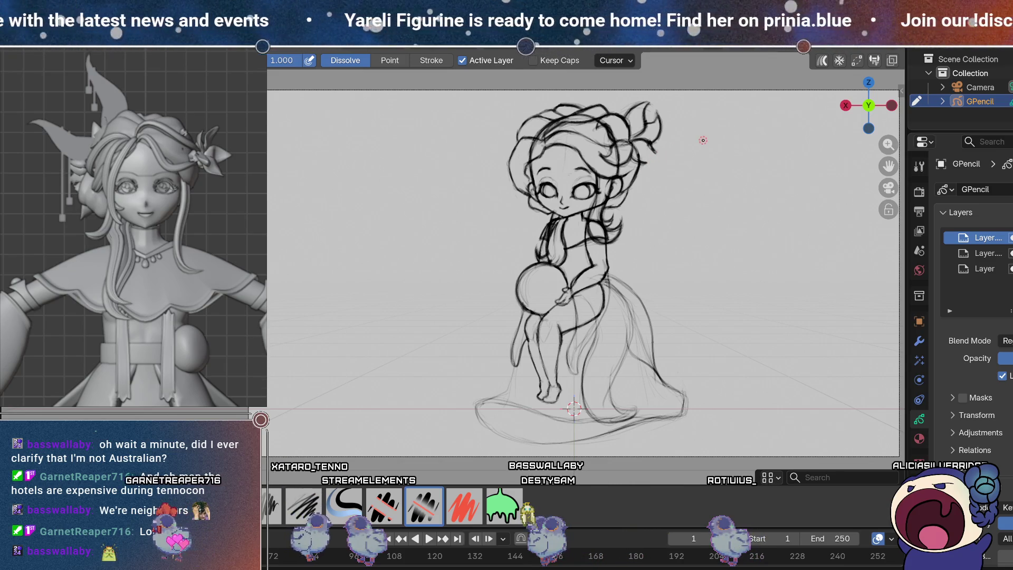
key(d)
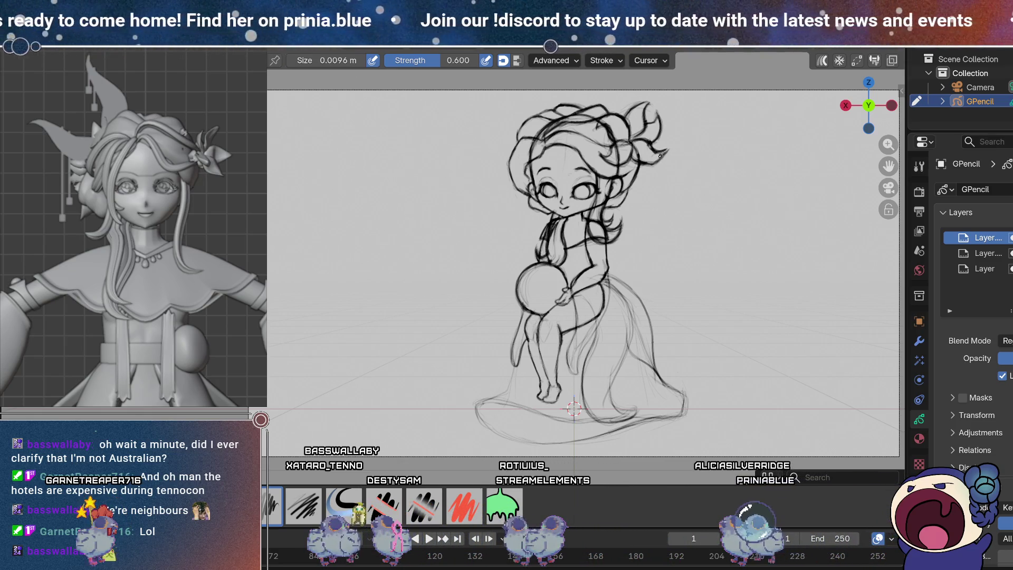
key(e)
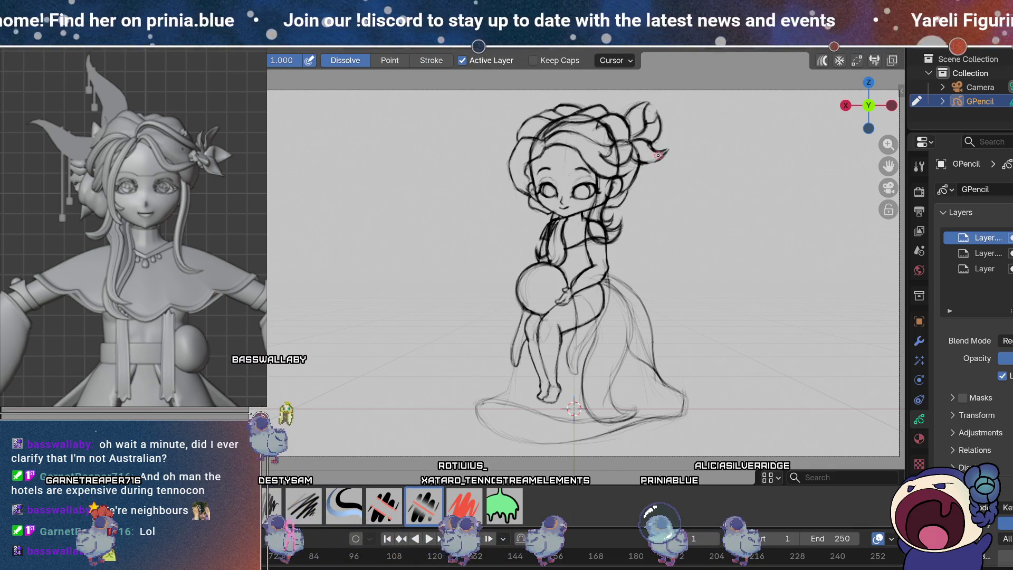
key(d)
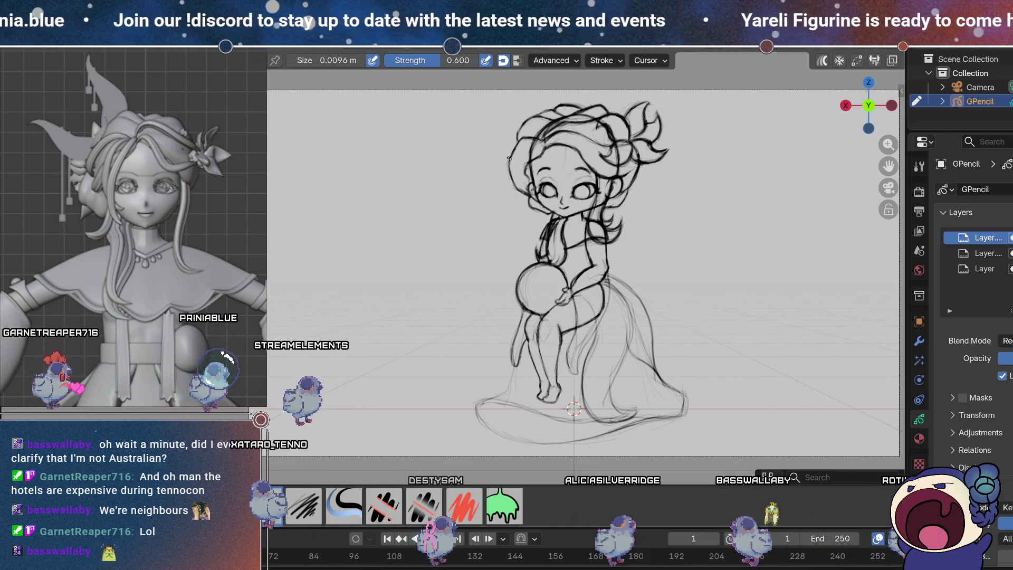
drag(510, 158, 581, 106)
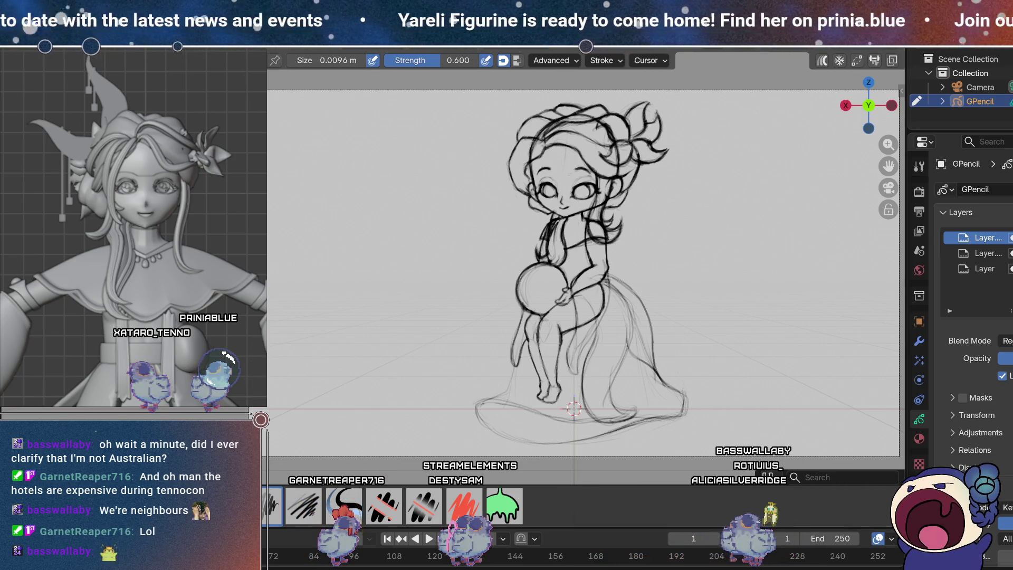
key(ctrl+Tab)
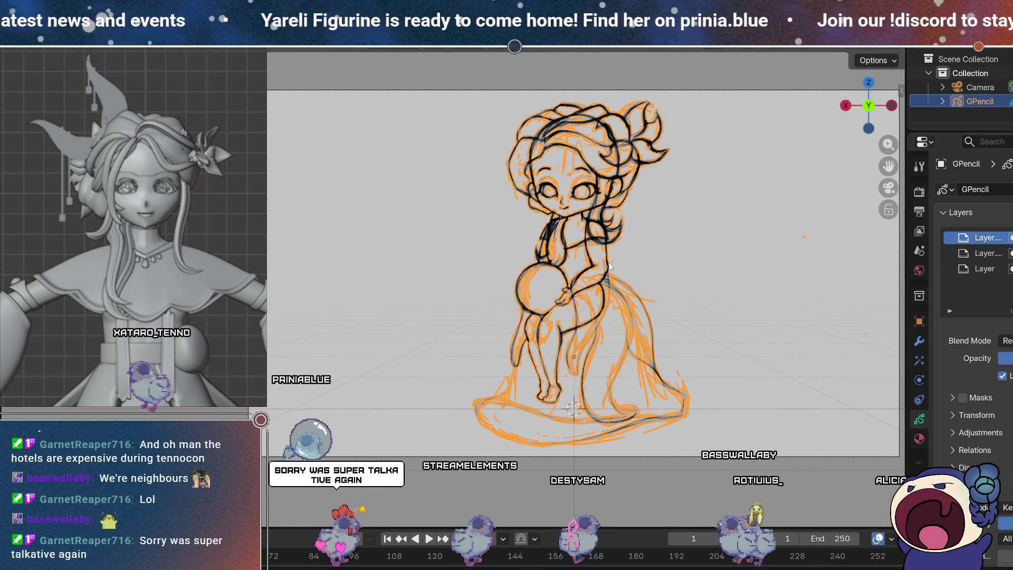
Step: Shrink the whole sketch slightly and lower it along global Z, then return to drawing
key(s)
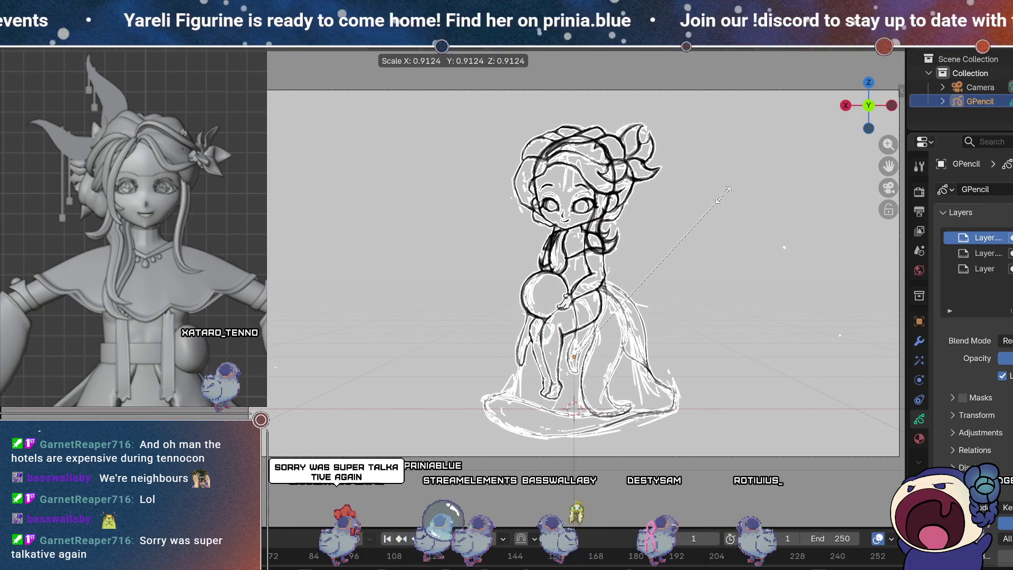
click(723, 195)
key(g)
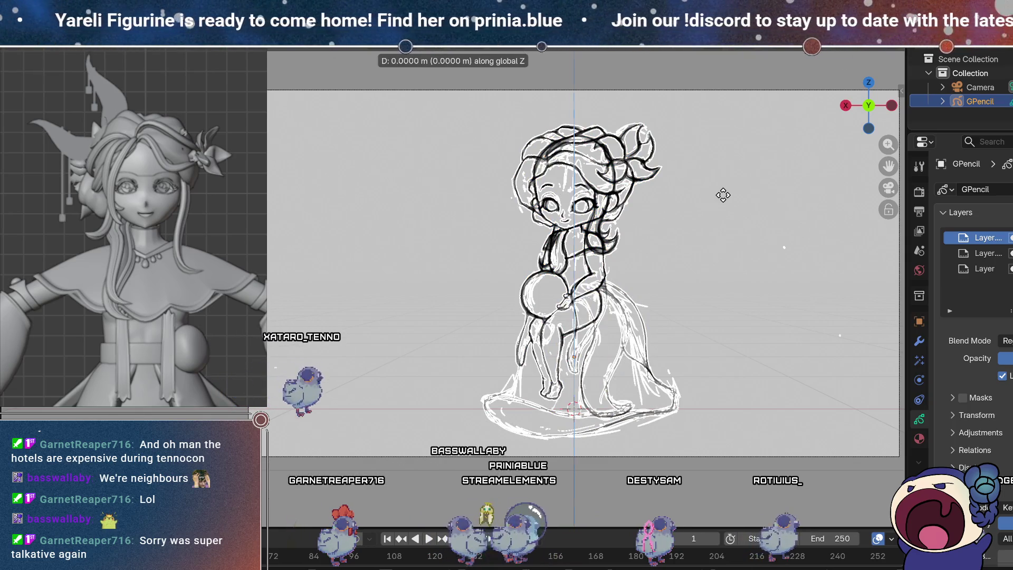
key(z)
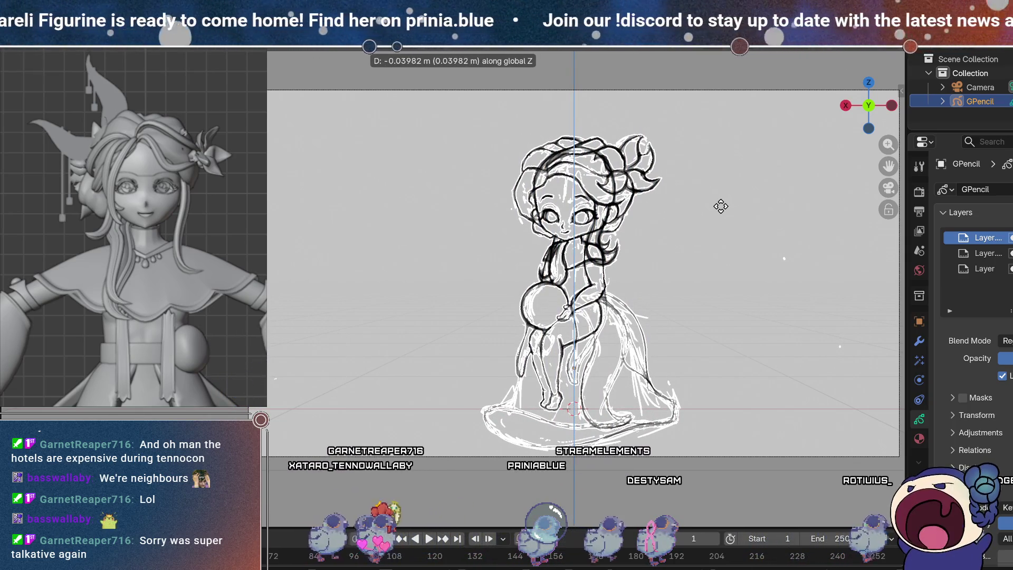
click(722, 205)
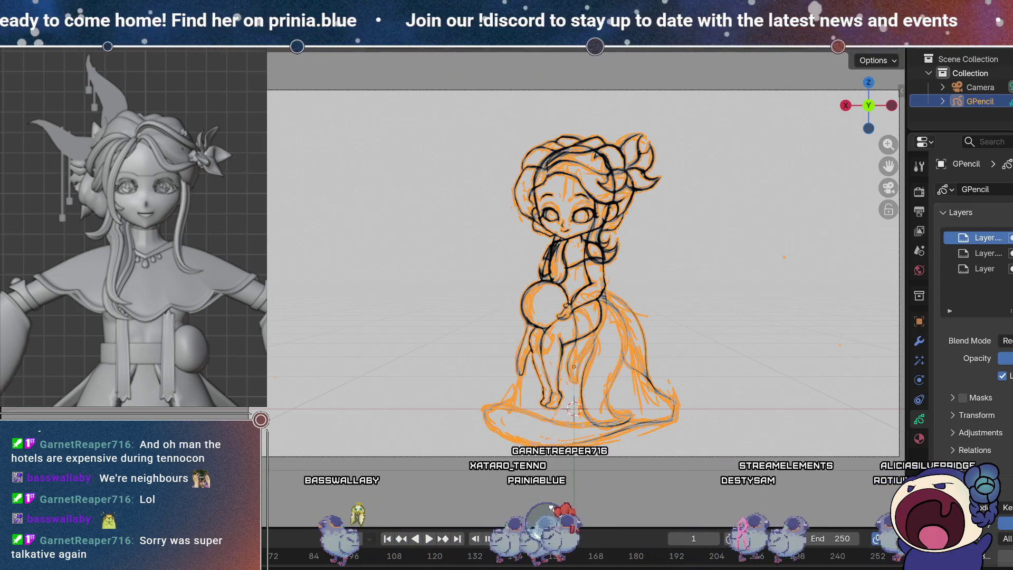
key(Tab)
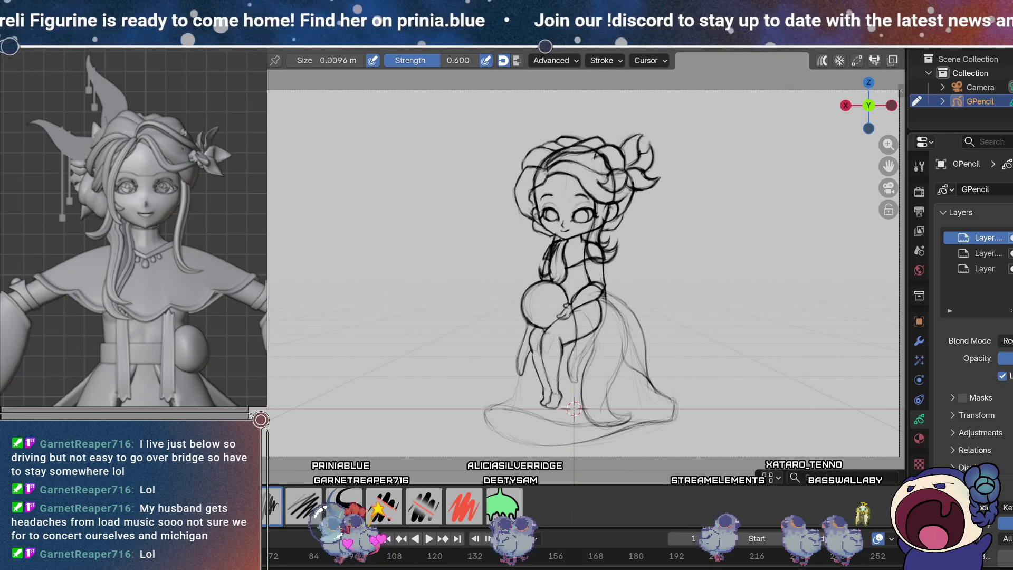
click(1011, 237)
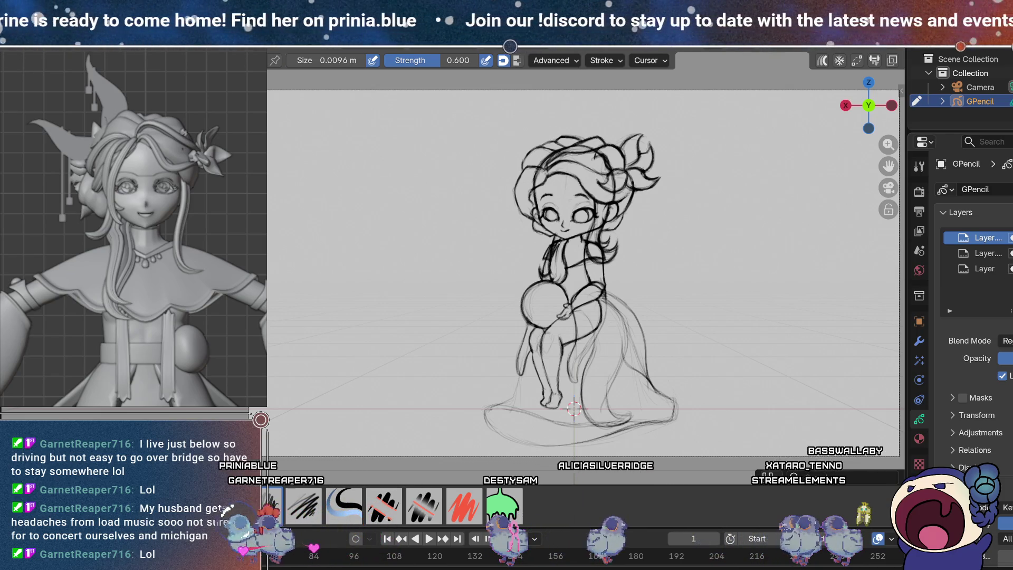
key(ctrl+z)
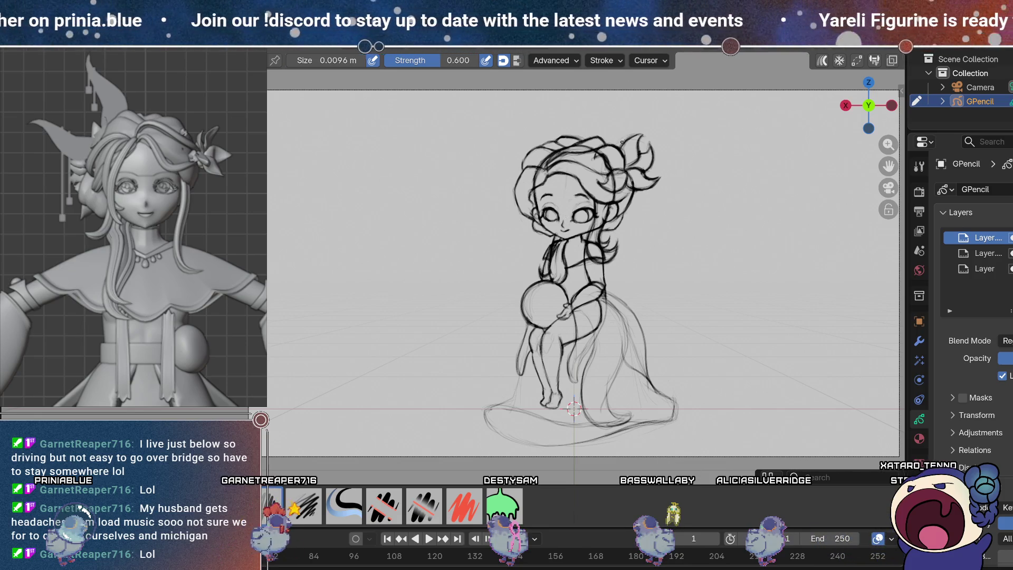
scroll(81, 225, down, 3)
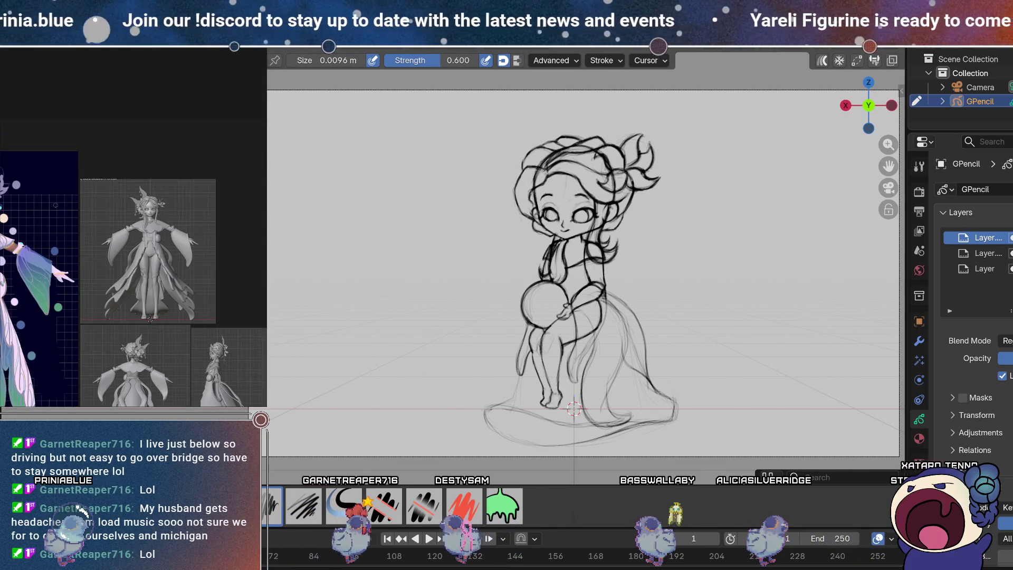
scroll(80, 226, up, 3)
scroll(81, 224, up, 3)
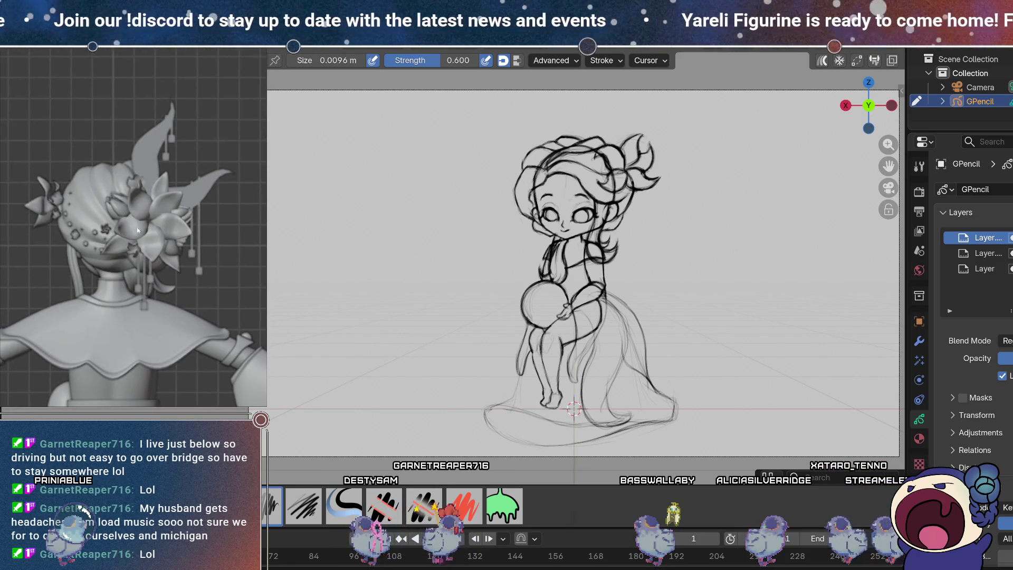
scroll(137, 232, up, 1)
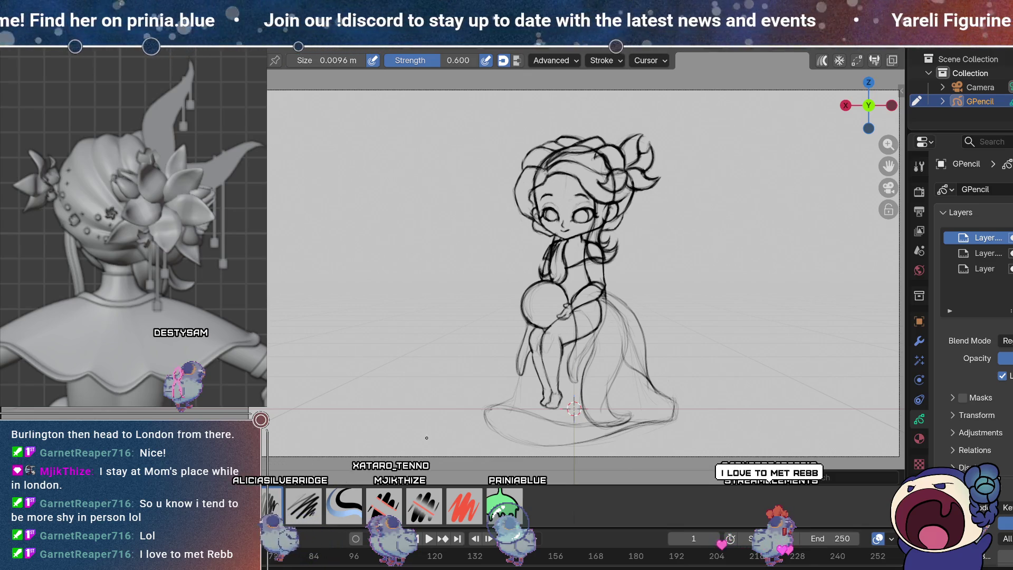
click(432, 492)
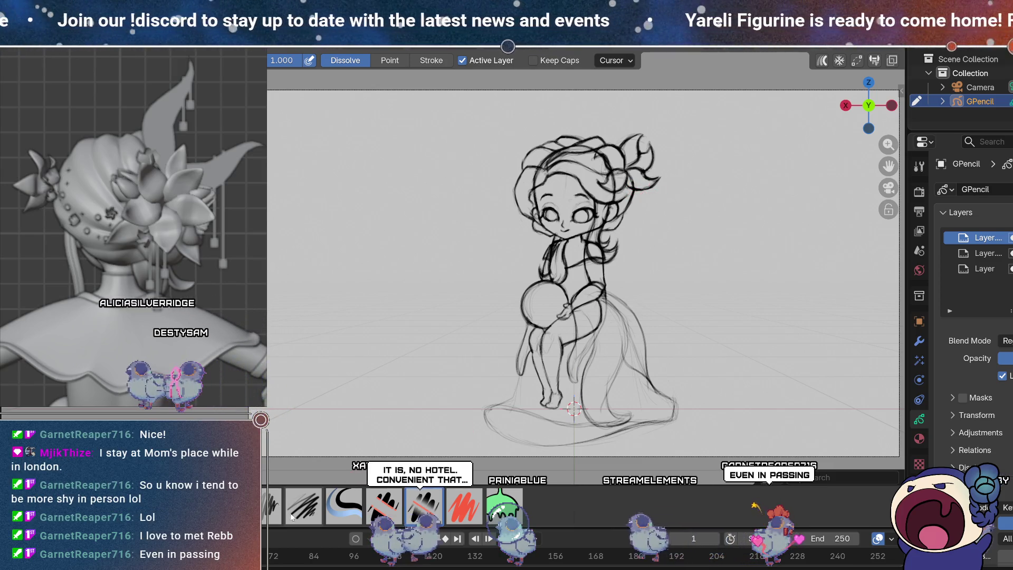
click(273, 506)
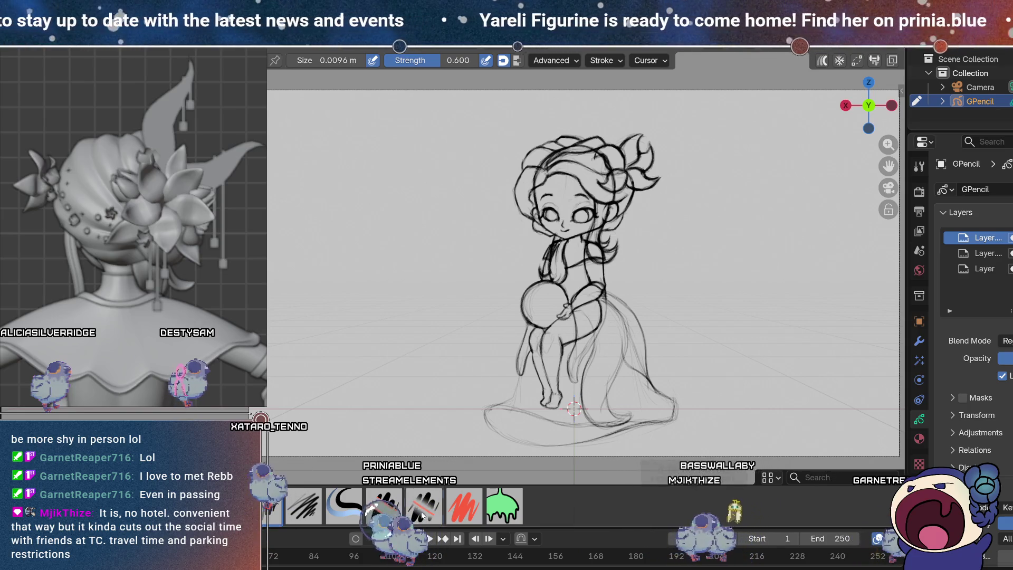
key(e)
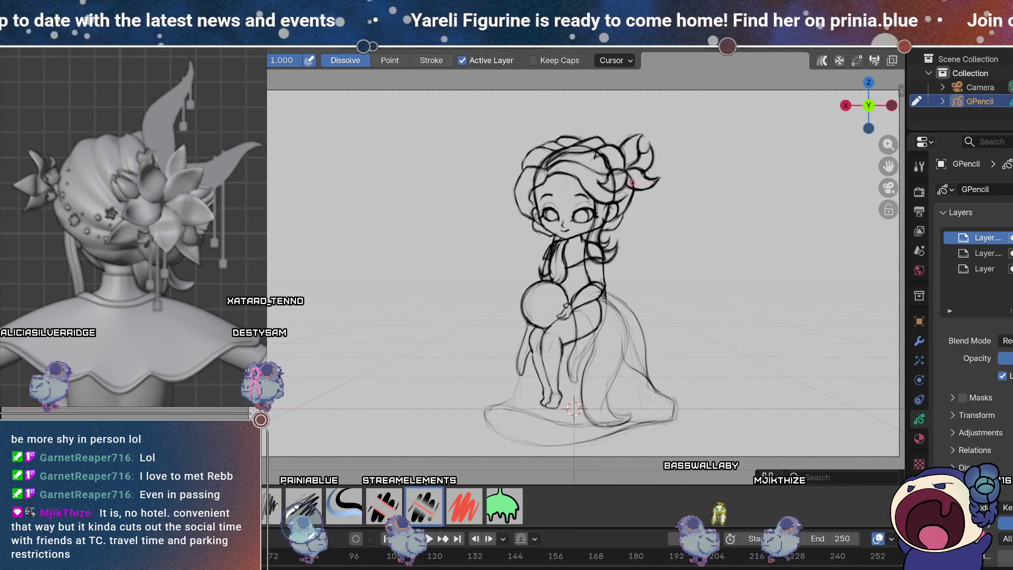
key(d)
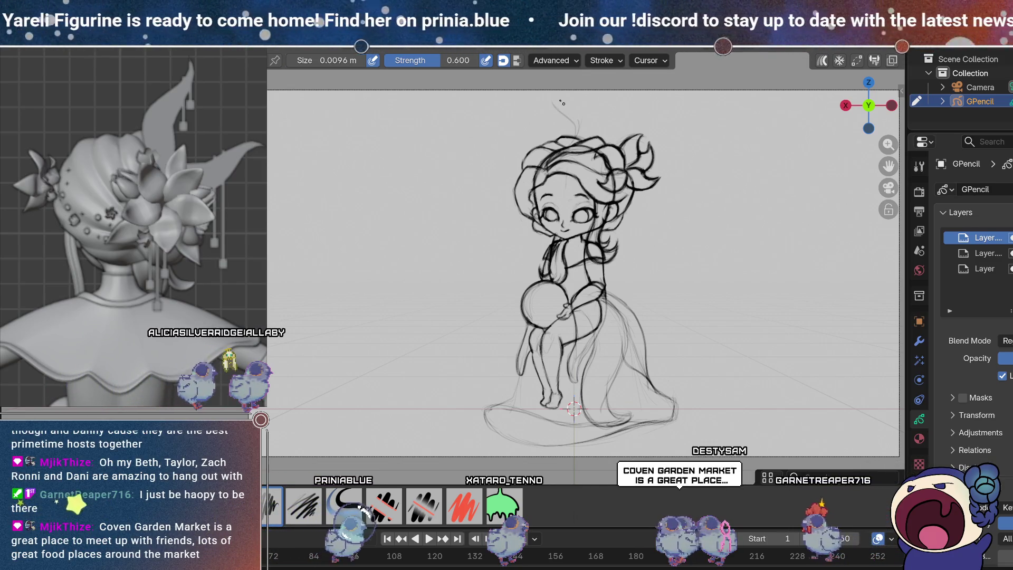
Step: Draw a curving strand rising above the hair, then switch to erasing
drag(578, 121, 557, 81)
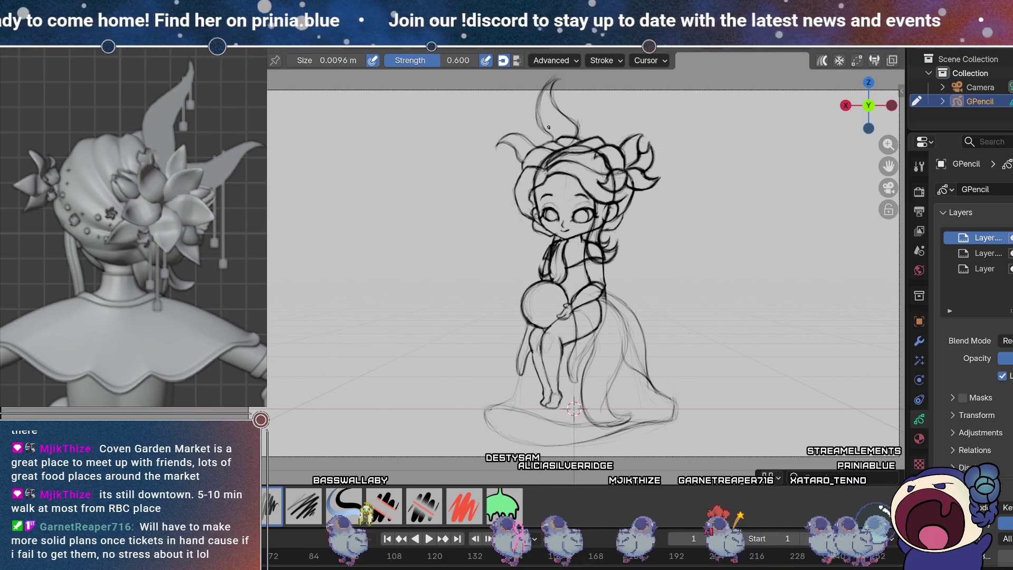
key(e)
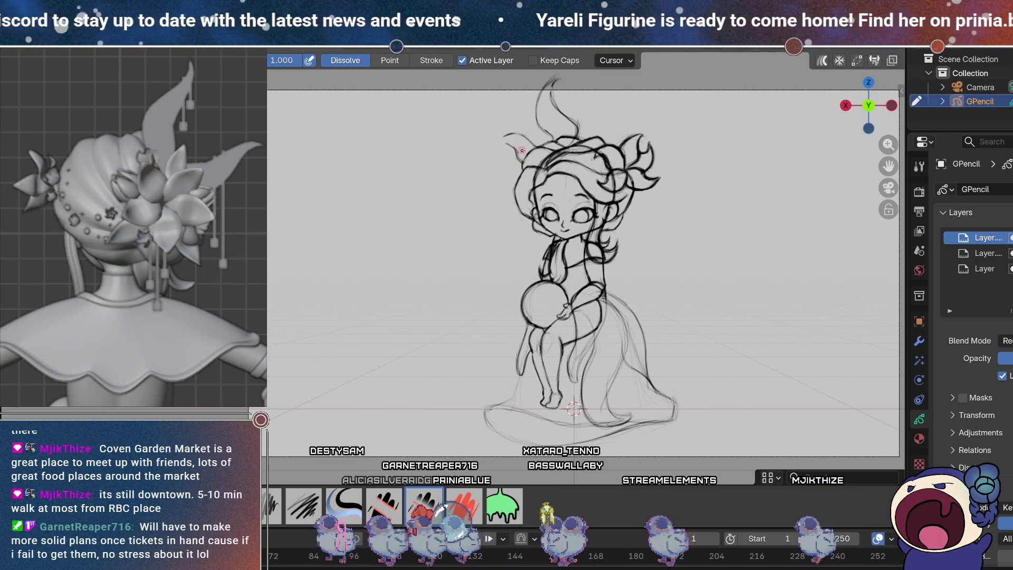
Step: Draw a short curved strand at the head's upper left and erase its upper part
click(277, 500)
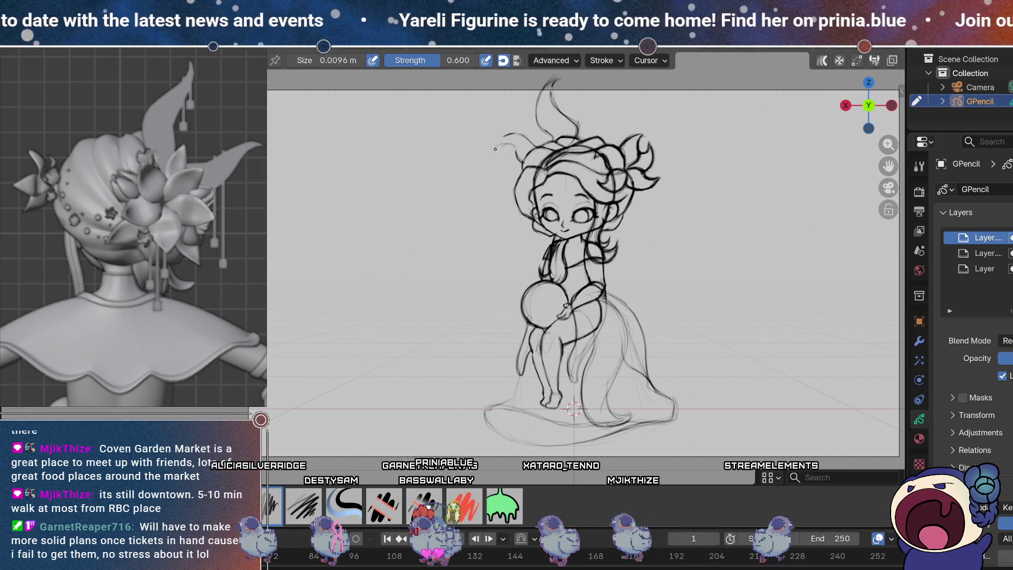
drag(495, 145, 520, 134)
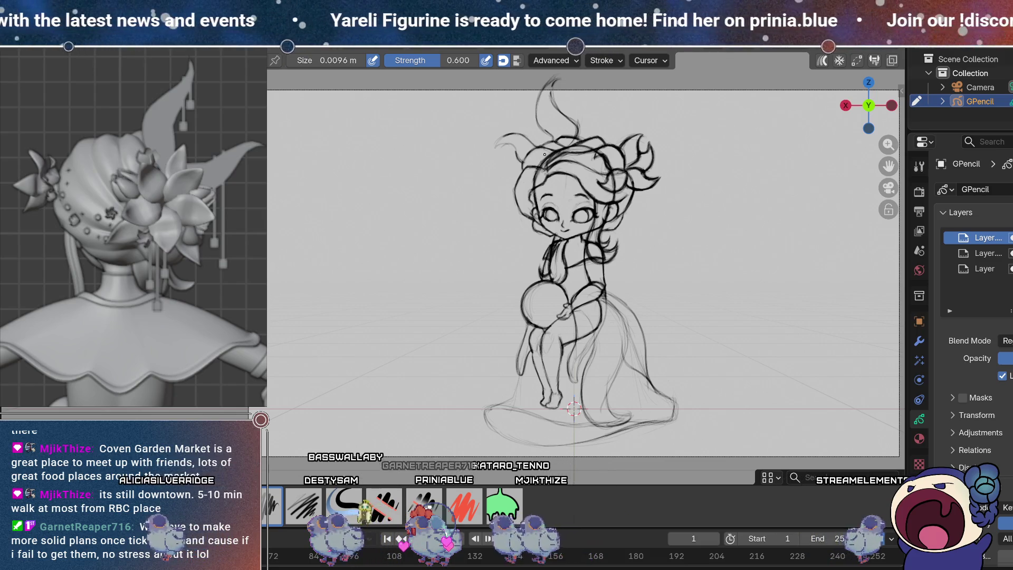
key(e)
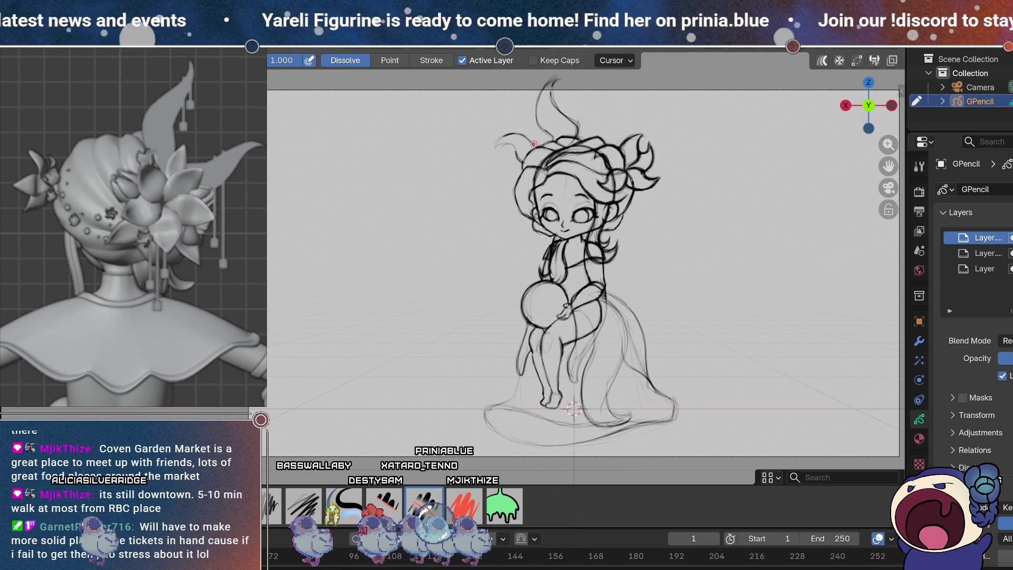
drag(533, 139, 483, 156)
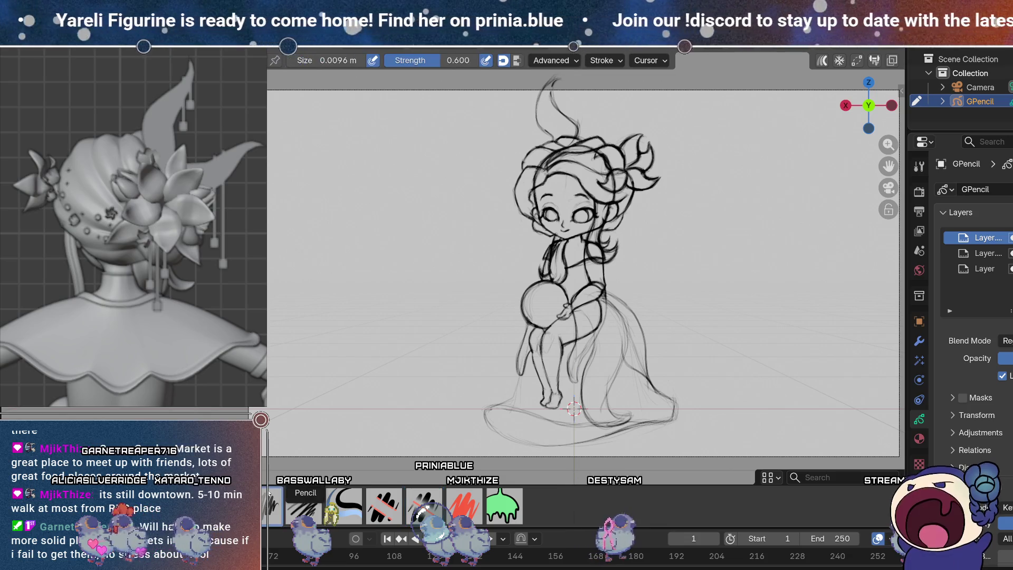
key(d)
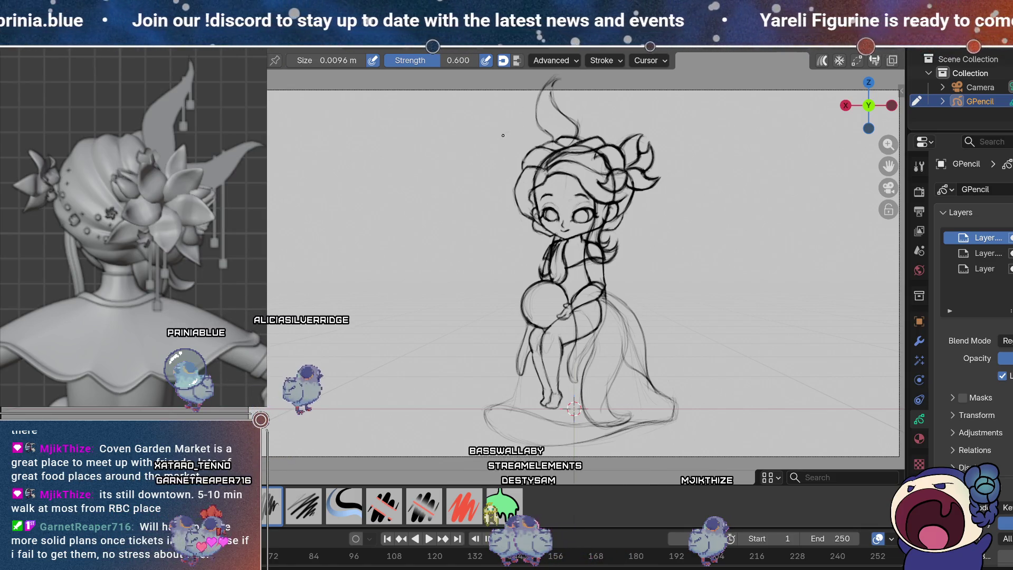
Step: Sketch three faint wispy strokes just left of the chibi's hair
drag(502, 135, 523, 152)
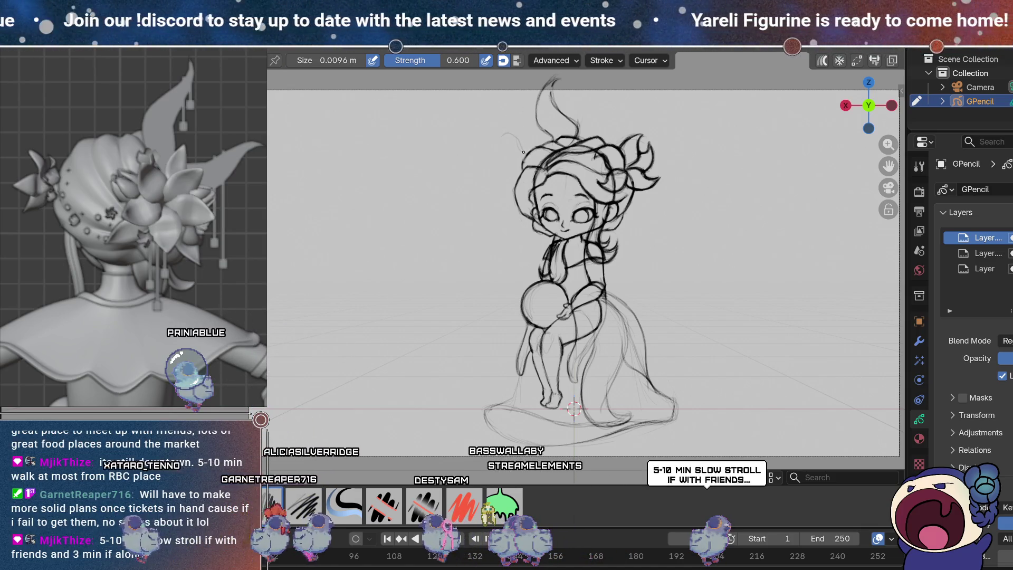
drag(502, 125, 543, 139)
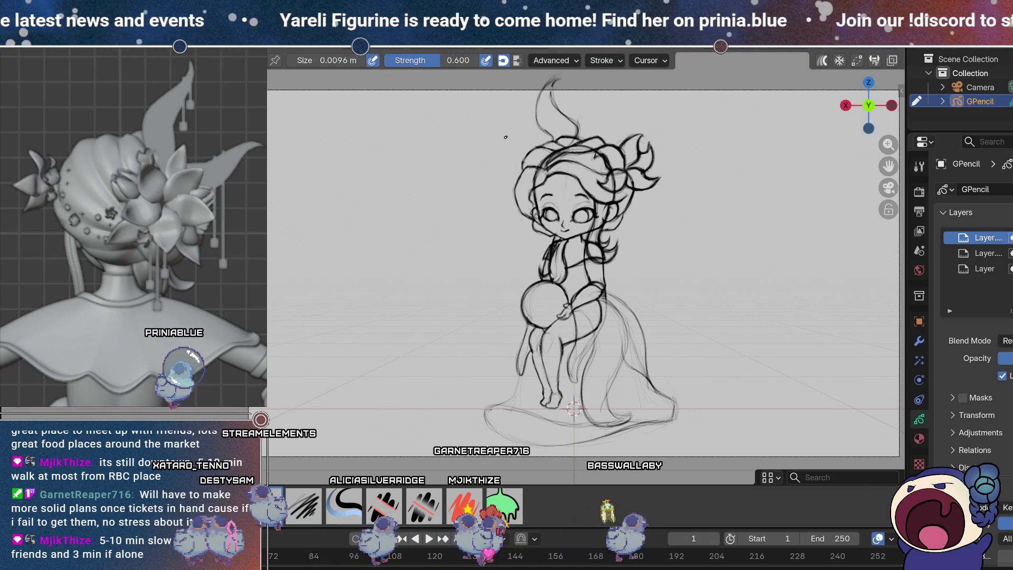
drag(498, 139, 507, 134)
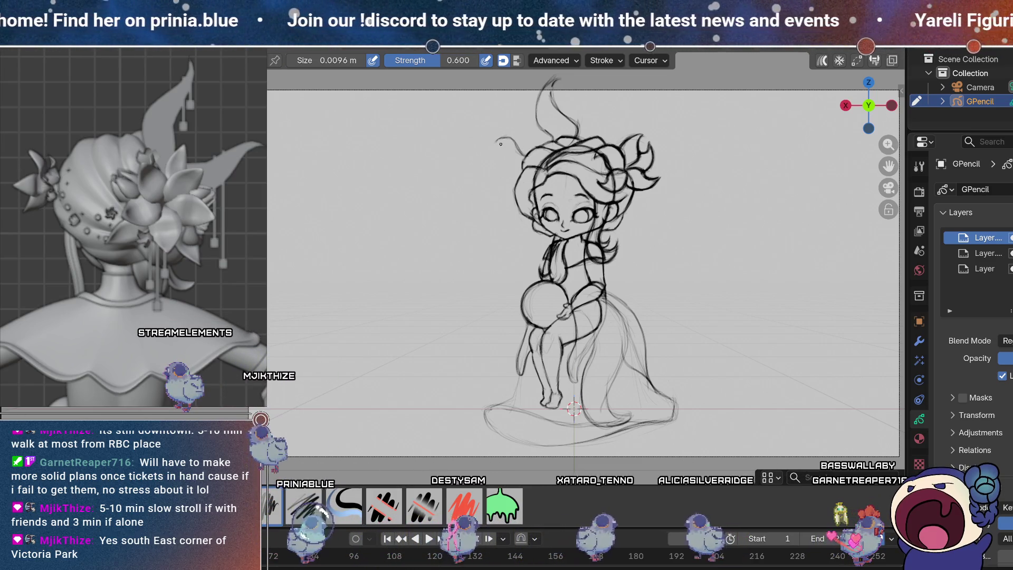
Step: Draw a curved strand above the hair, undoing two wisp attempts left of the head
drag(495, 132, 542, 141)
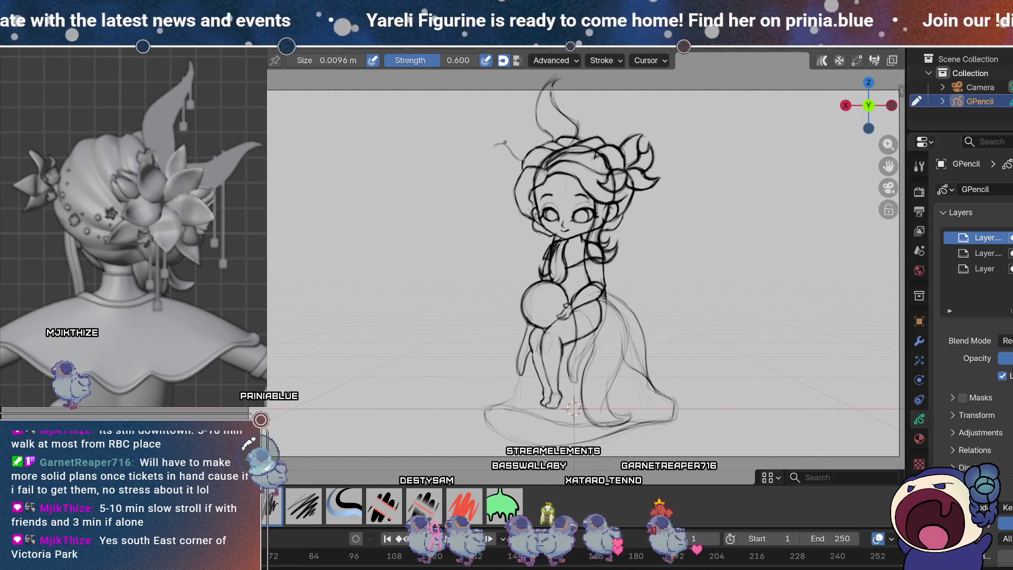
drag(492, 147, 552, 128)
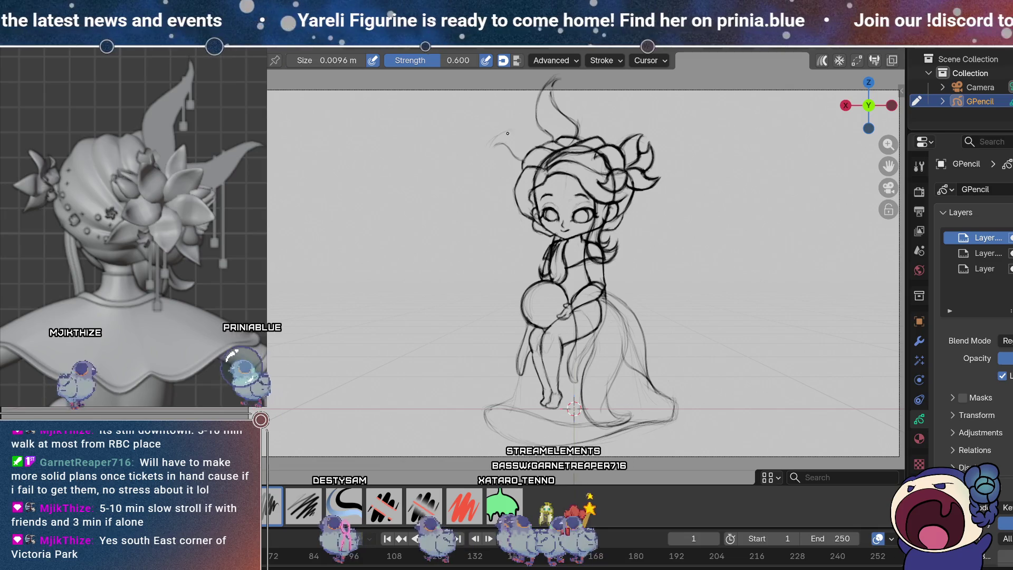
key(ctrl+z)
mouse_move(495, 145)
mouse_down()
mouse_move(527, 141)
mouse_move(490, 147)
mouse_up()
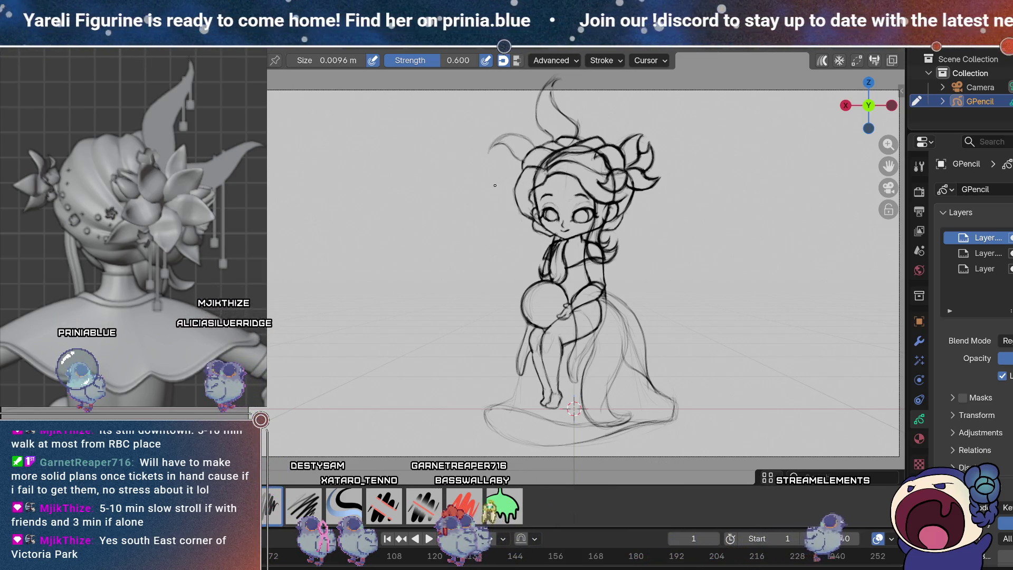
key(ctrl+z)
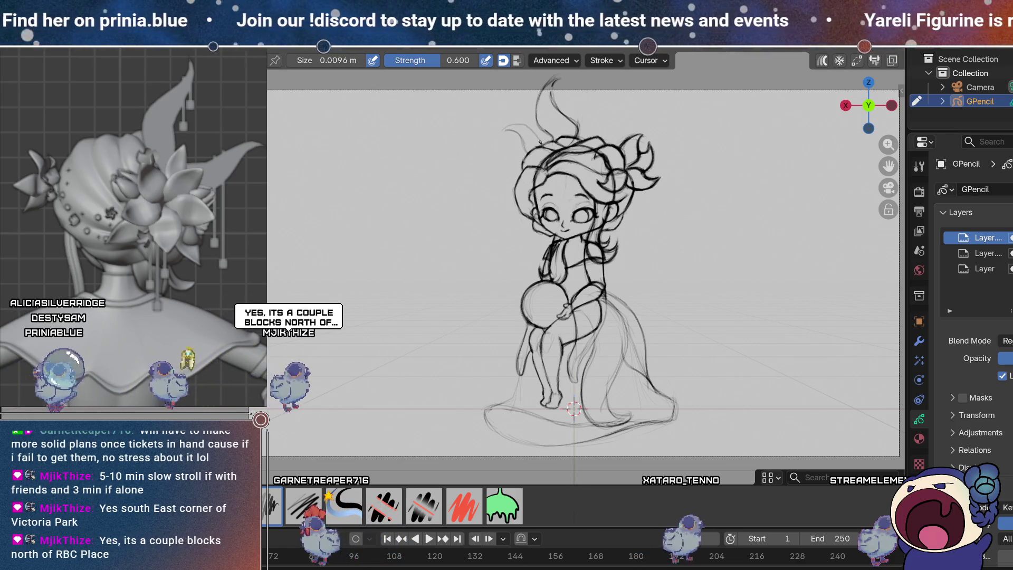
Step: Draw an arched strand left of the head and a short curved strand on it
drag(504, 127, 553, 128)
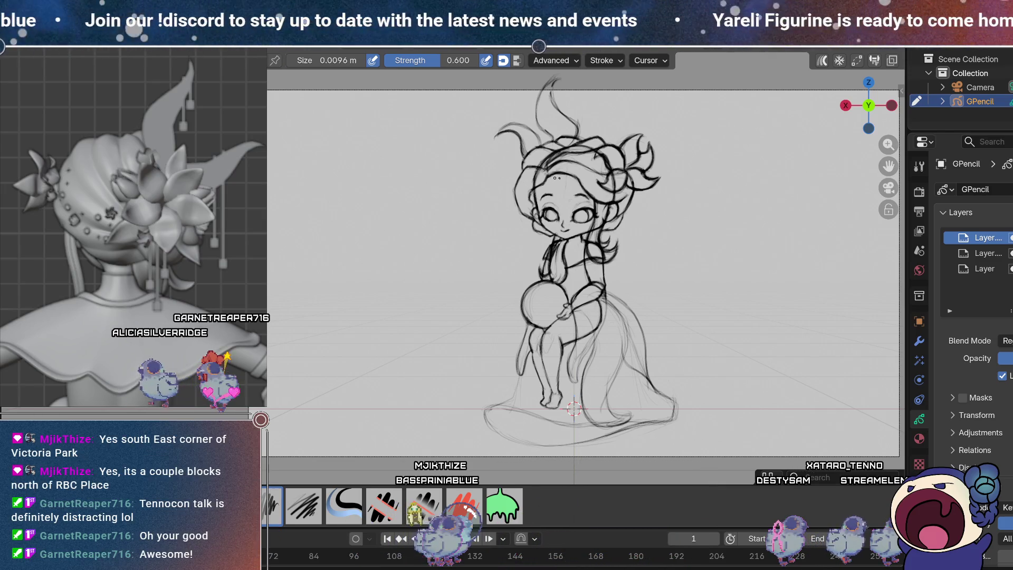
drag(495, 137, 523, 132)
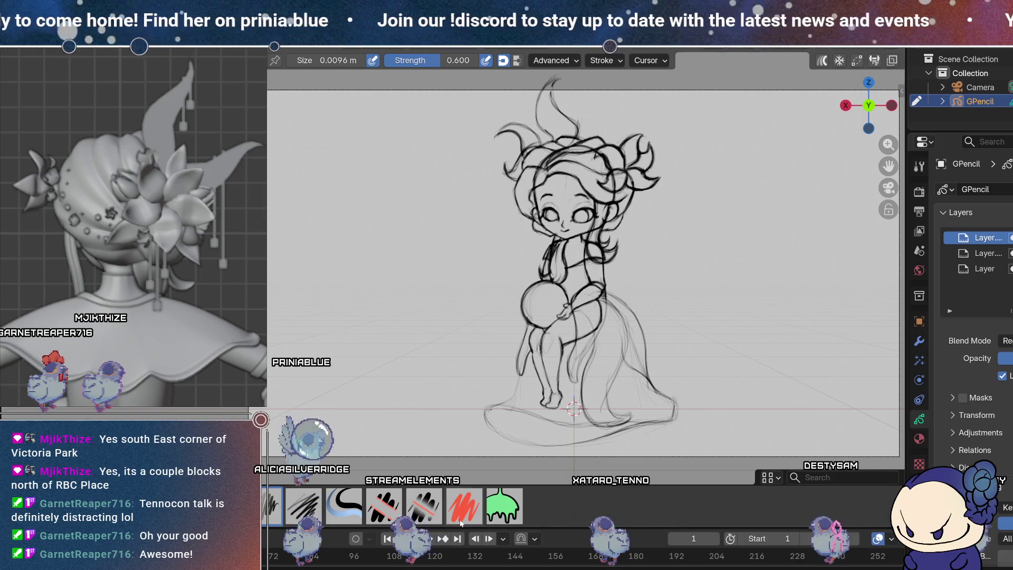
Step: Toggle between drawing and erasing, finishing with the eraser active
click(425, 507)
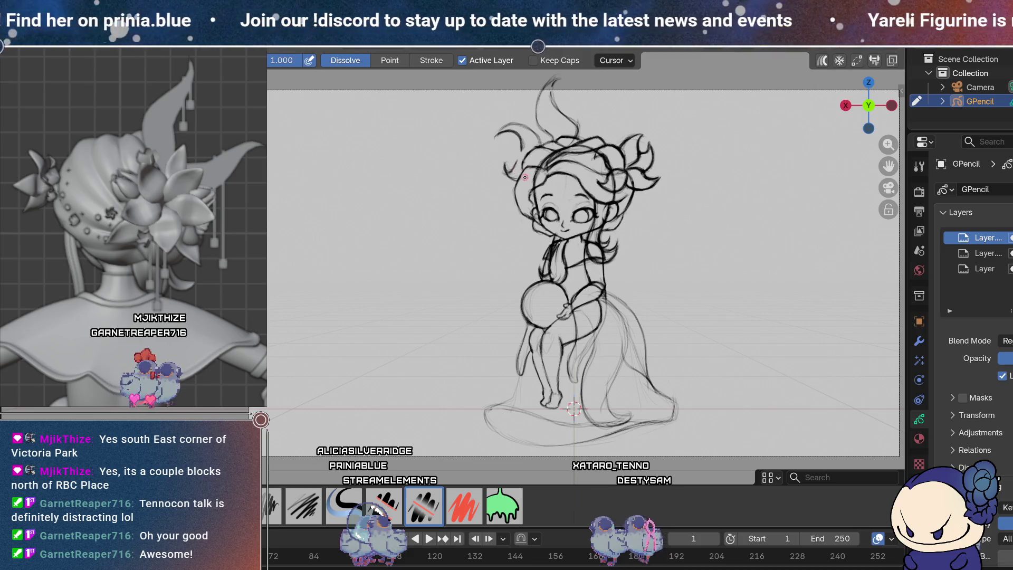
click(279, 499)
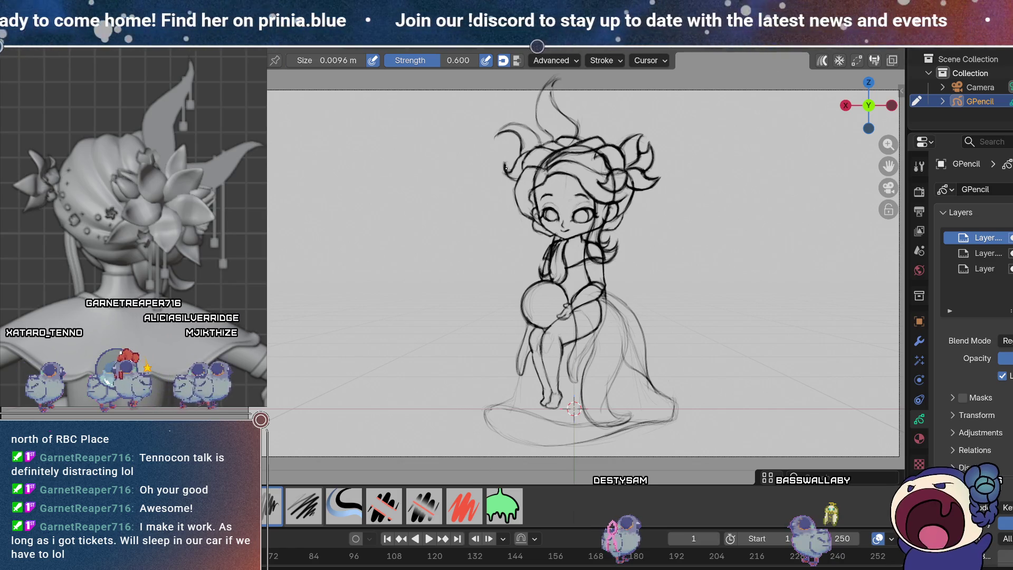
key(e)
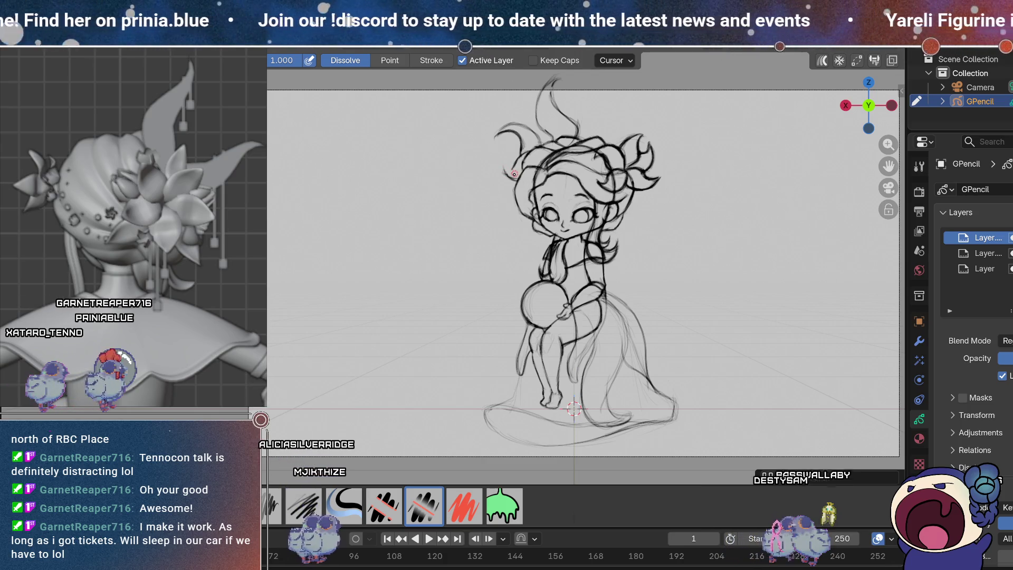
click(273, 510)
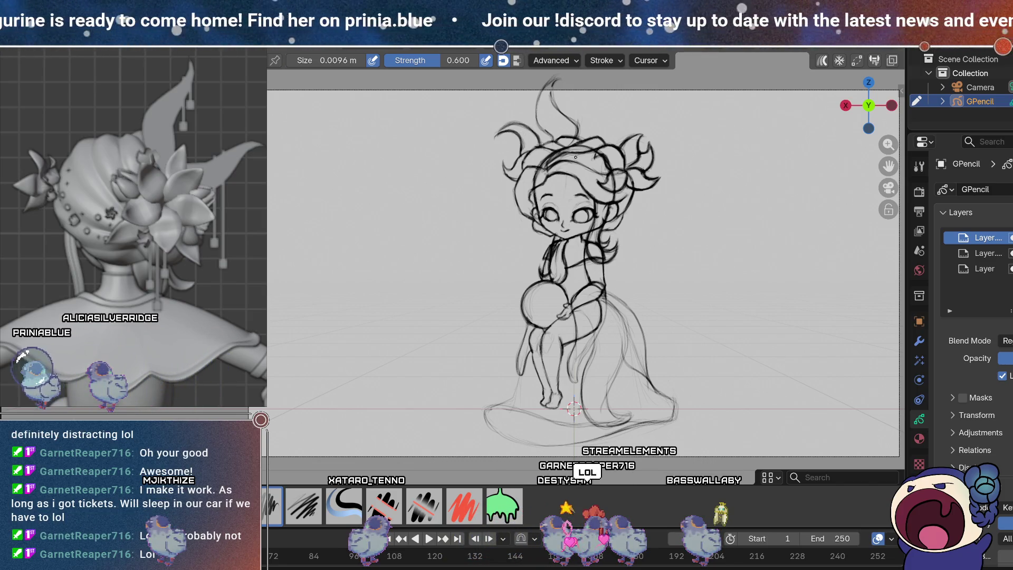
click(424, 504)
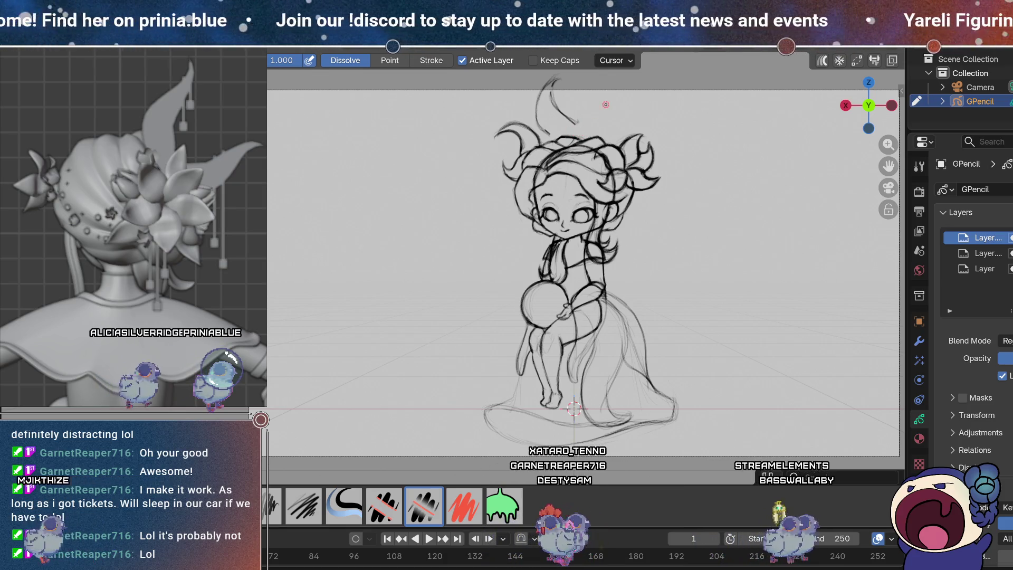
Step: Erase the old strands above the head and set the draw brush size to 0.007 m
drag(567, 114, 559, 75)
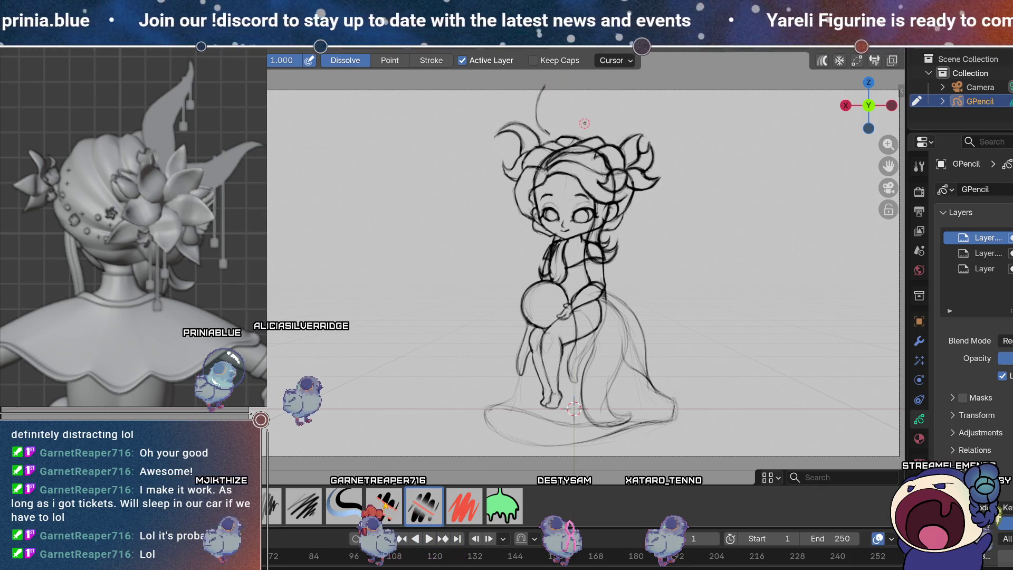
drag(540, 93, 550, 132)
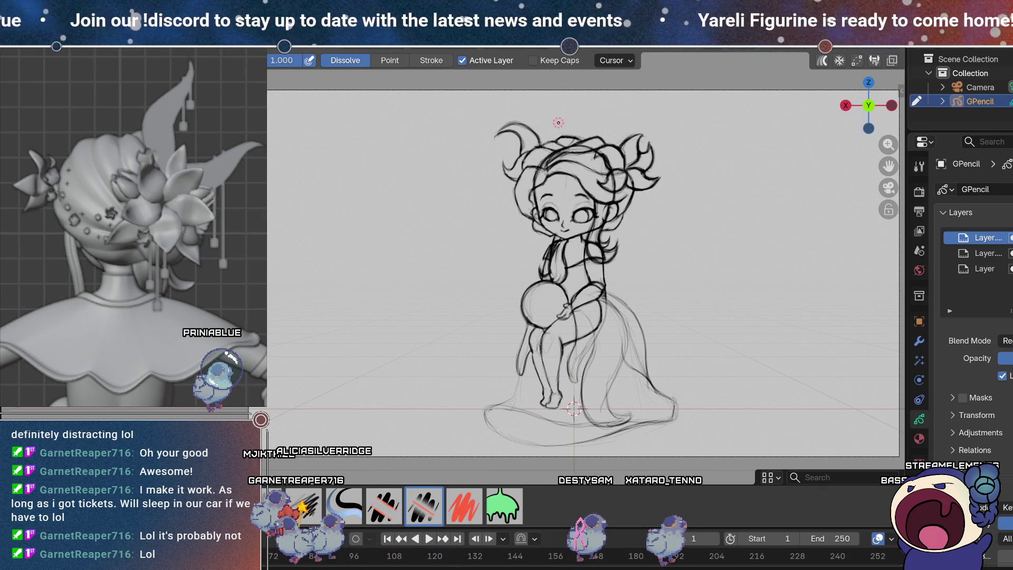
key(d)
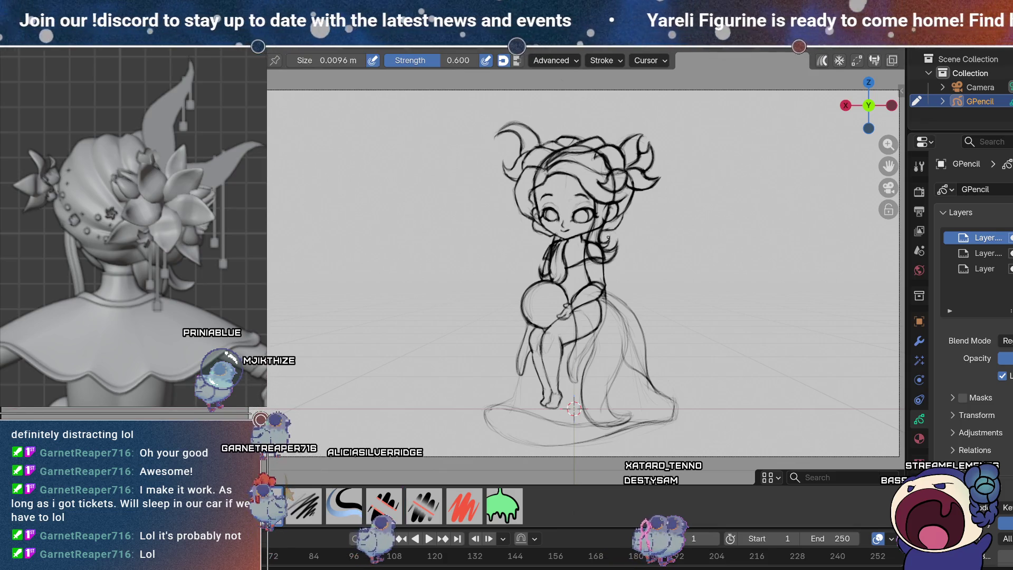
key(f)
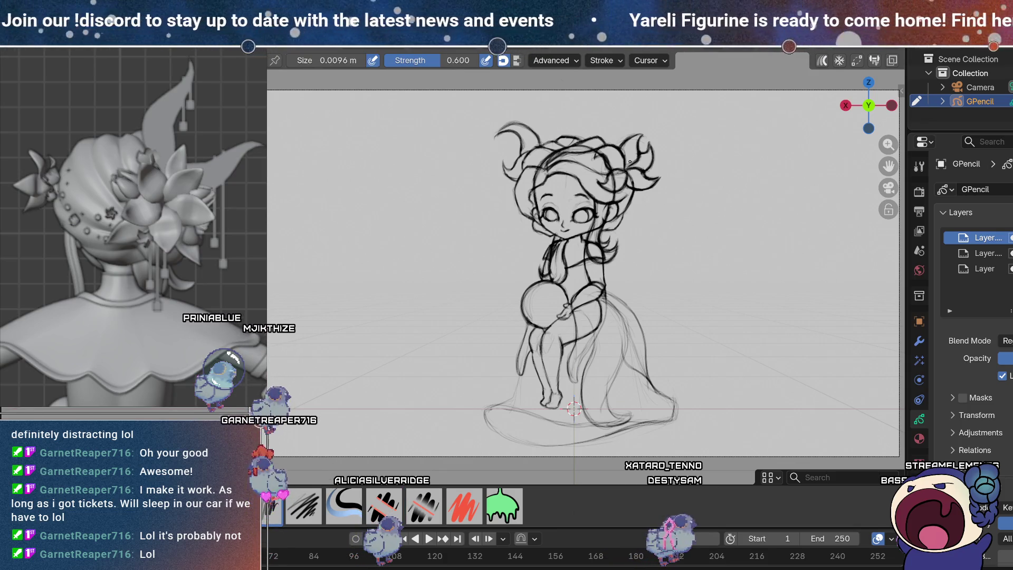
click(611, 97)
key(f)
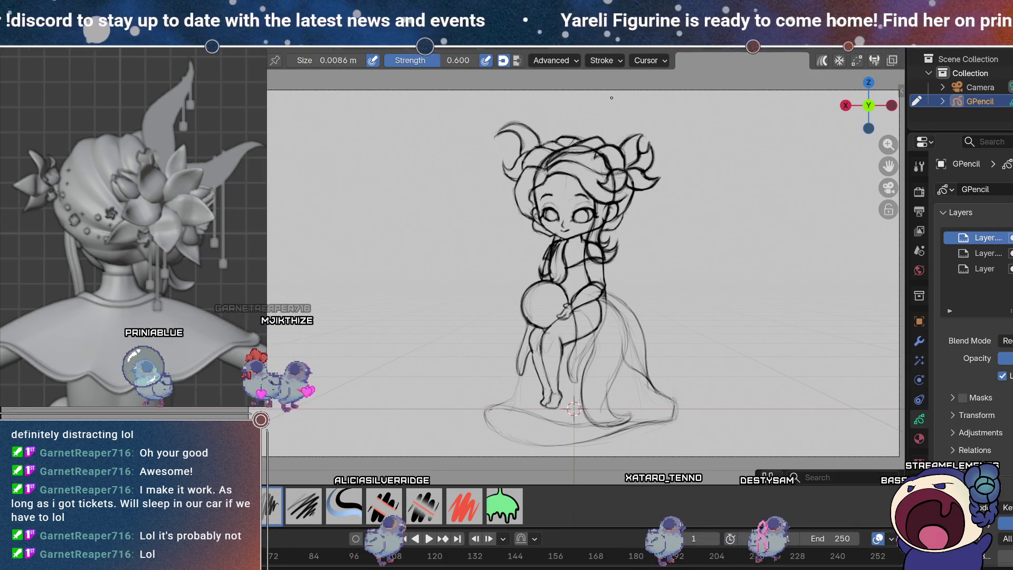
click(611, 99)
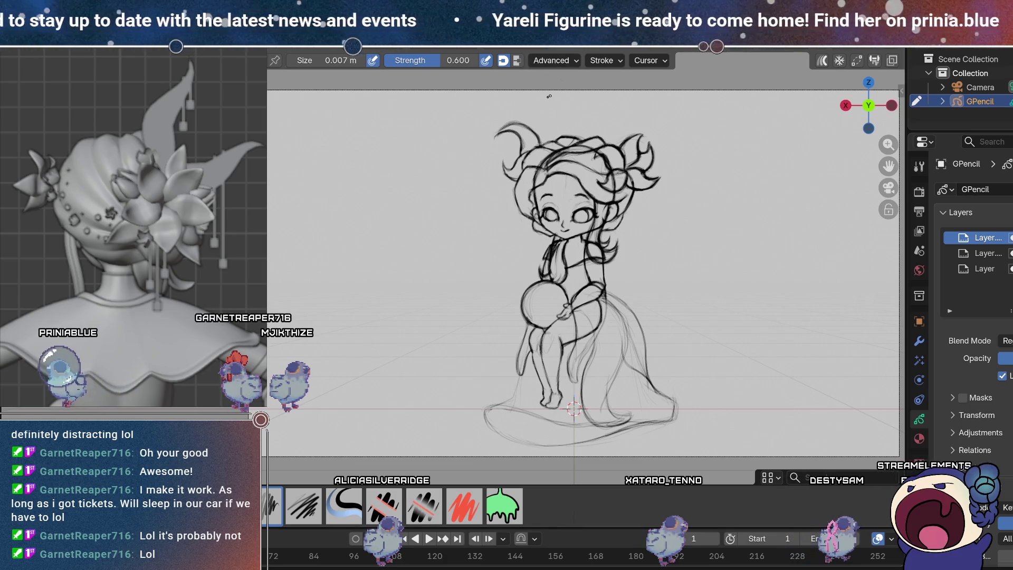
Step: Draw a curved antenna strand rising from the top of the head, undoing and redrawing it
drag(549, 91, 567, 135)
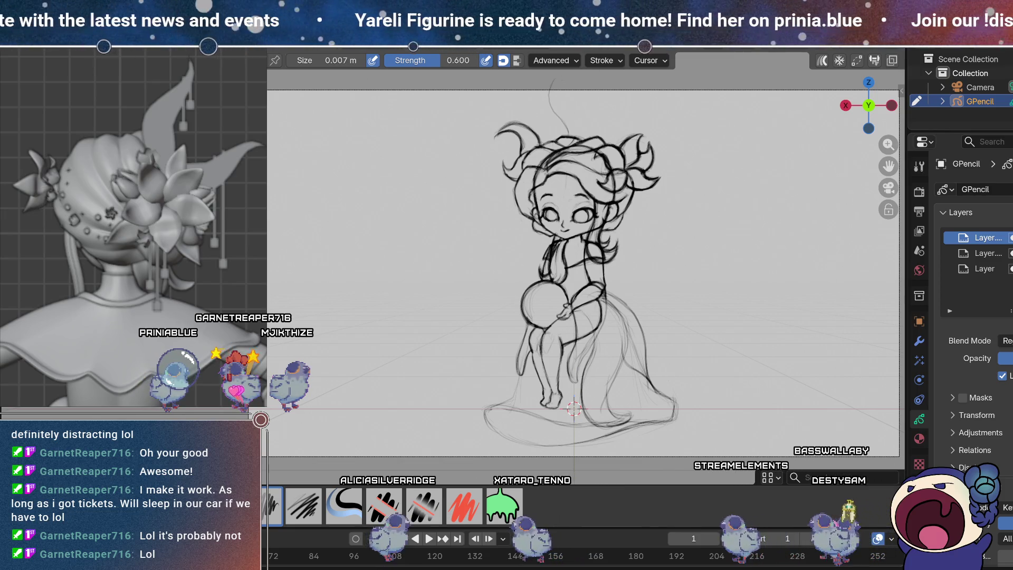
key(ctrl+z)
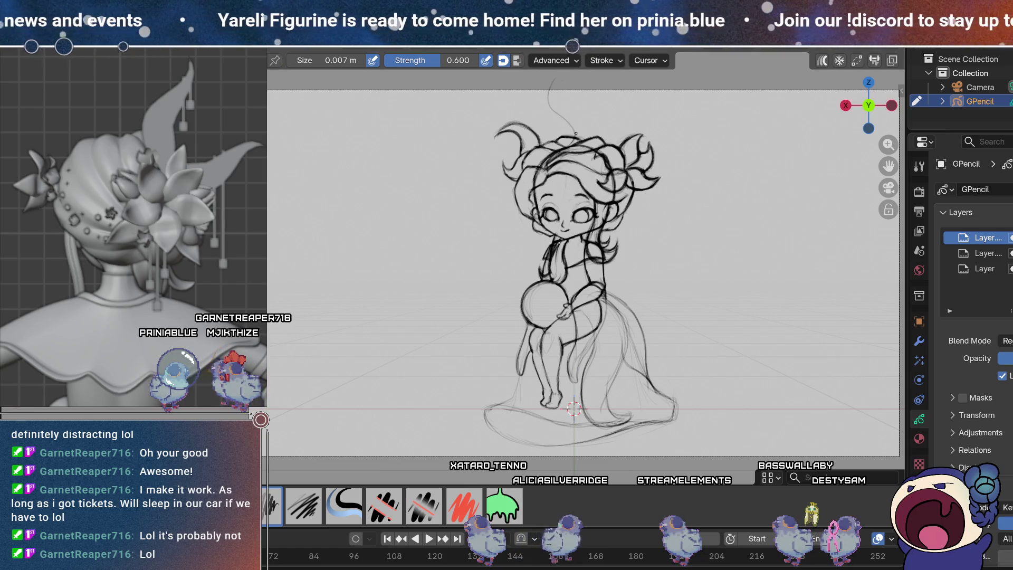
key(ctrl+z)
drag(550, 81, 558, 113)
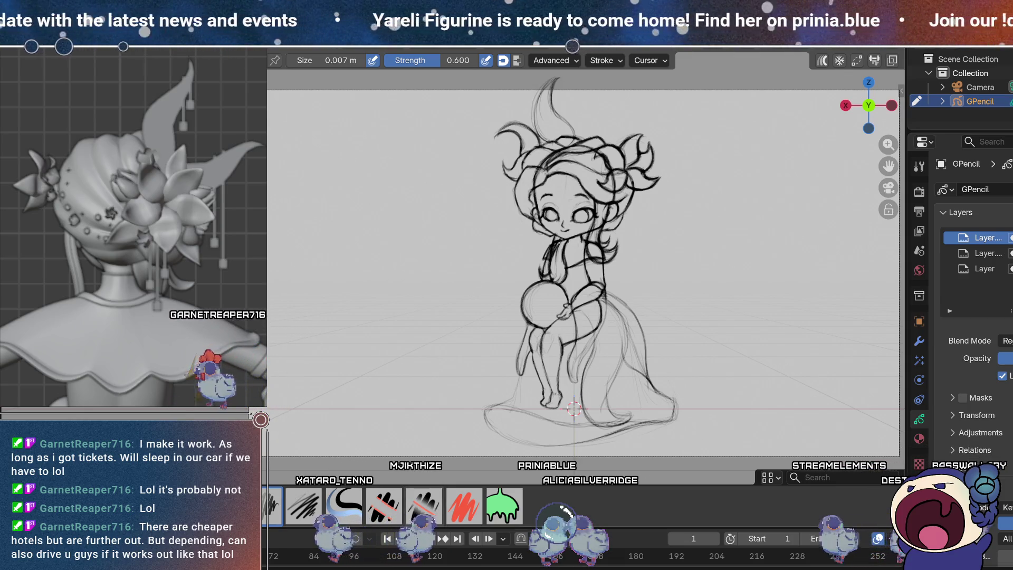
Step: Erase the stray antenna strand above the head, toggling between eraser and draw brushes
key(e)
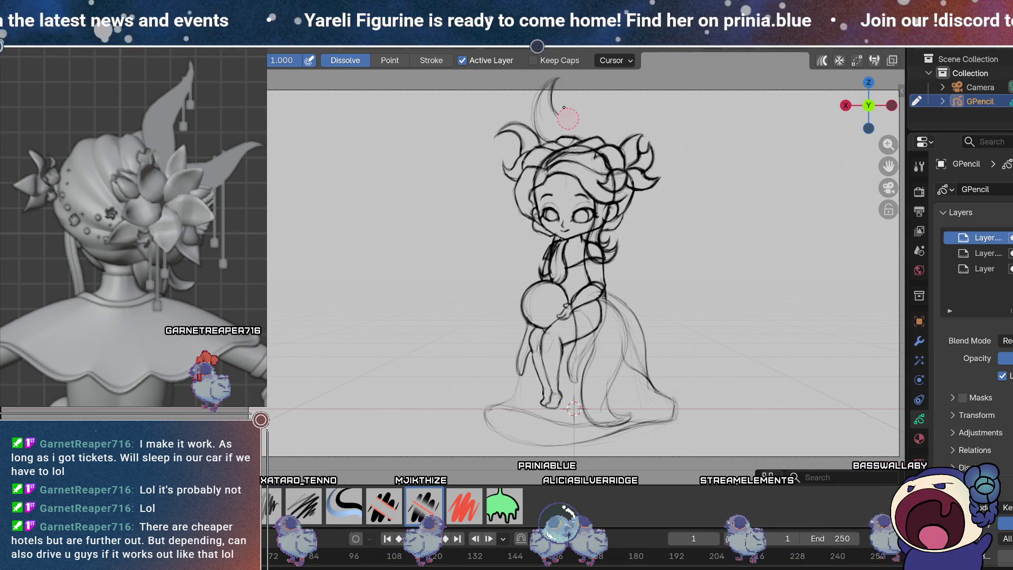
drag(544, 89, 533, 127)
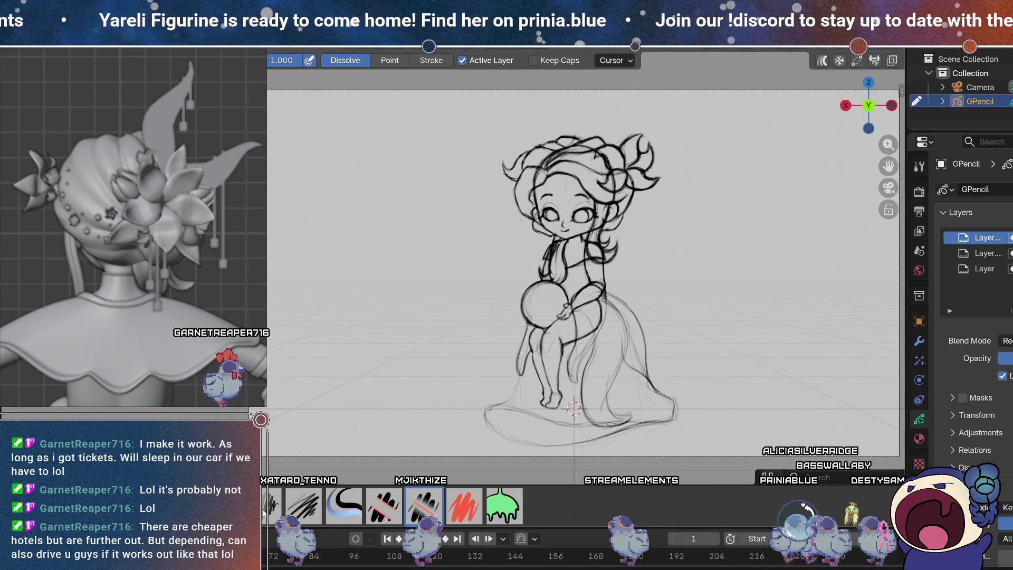
key(d)
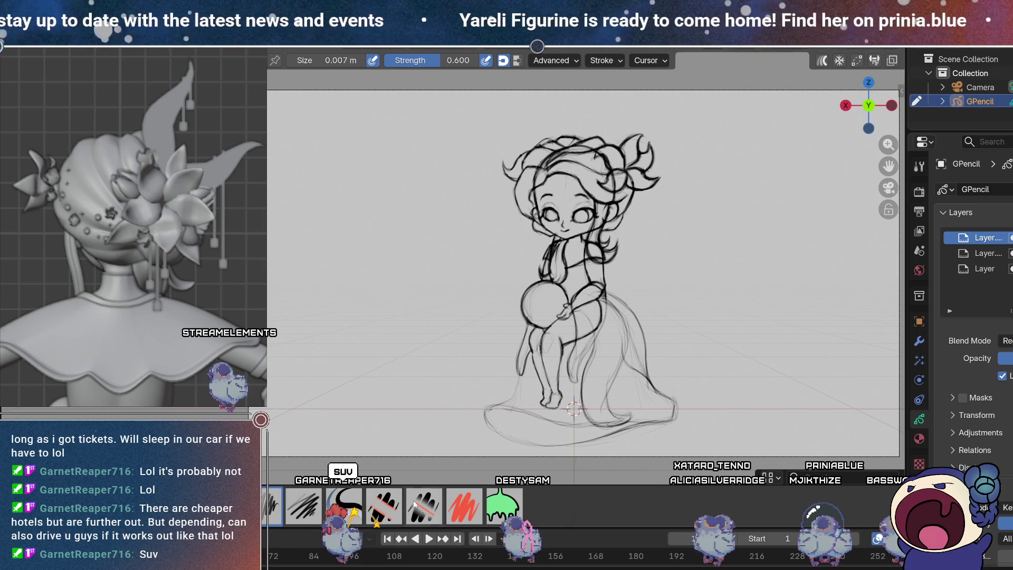
key(e)
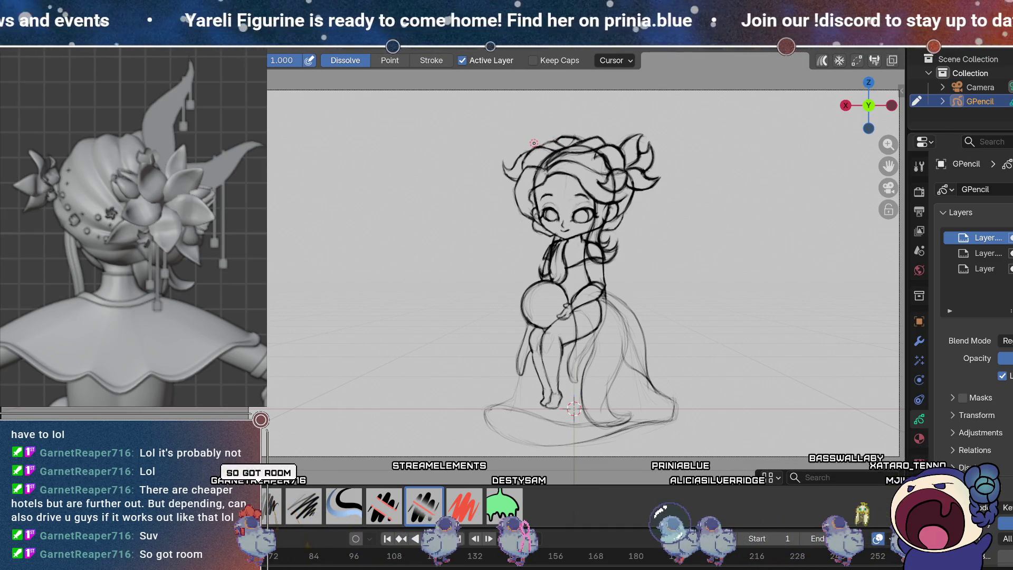
click(986, 253)
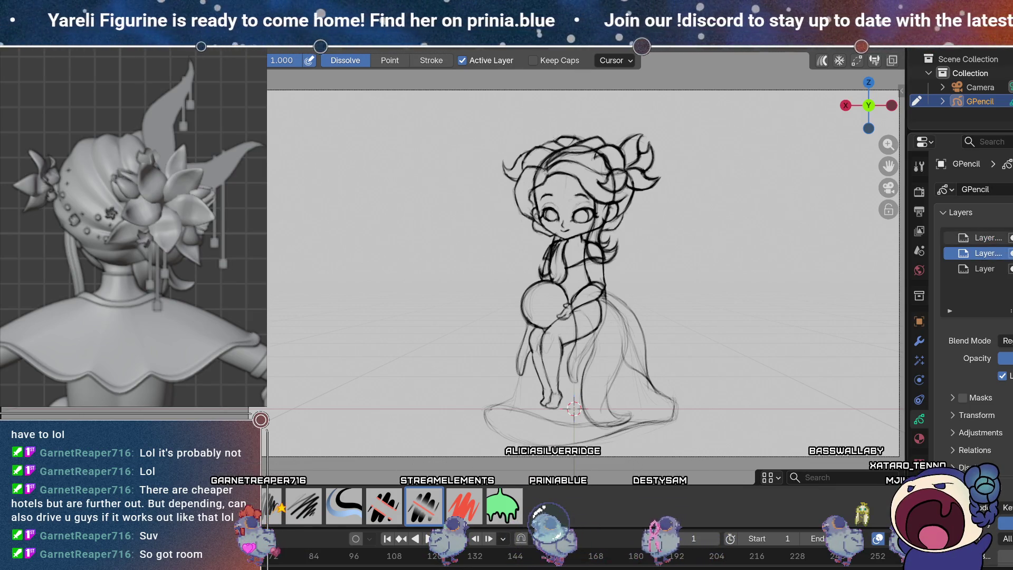
click(1011, 252)
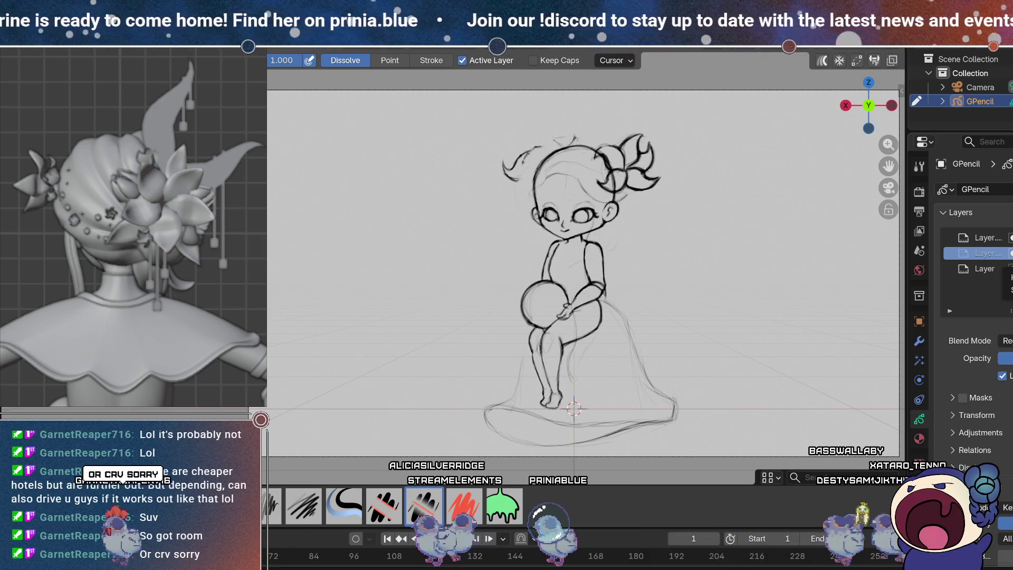
click(1011, 253)
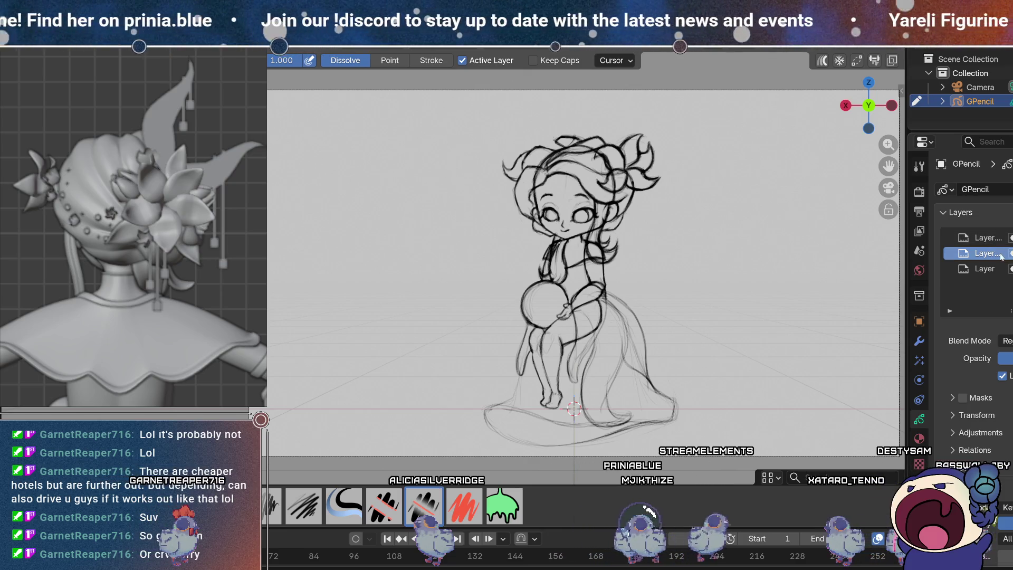
key(d)
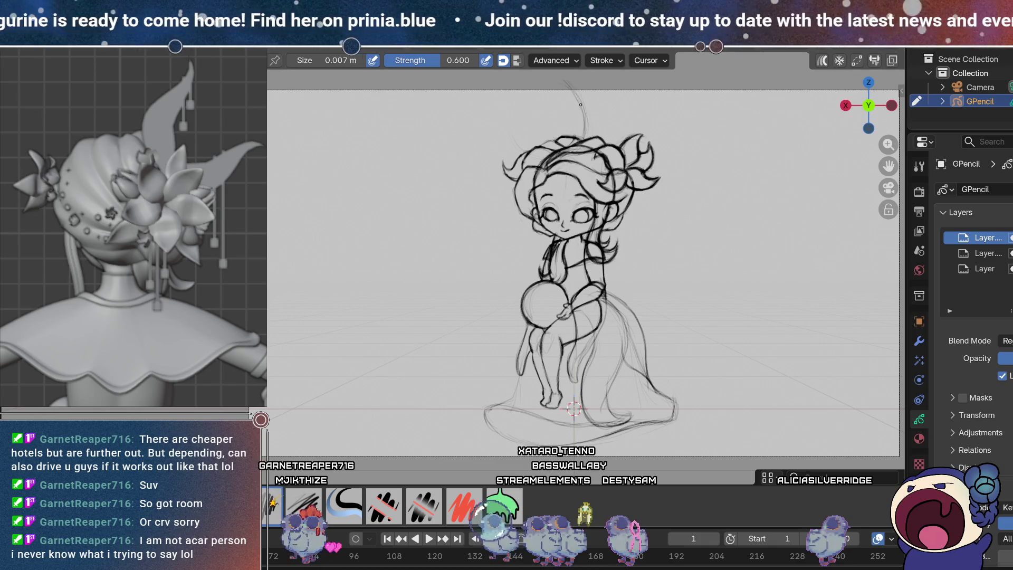
click(424, 507)
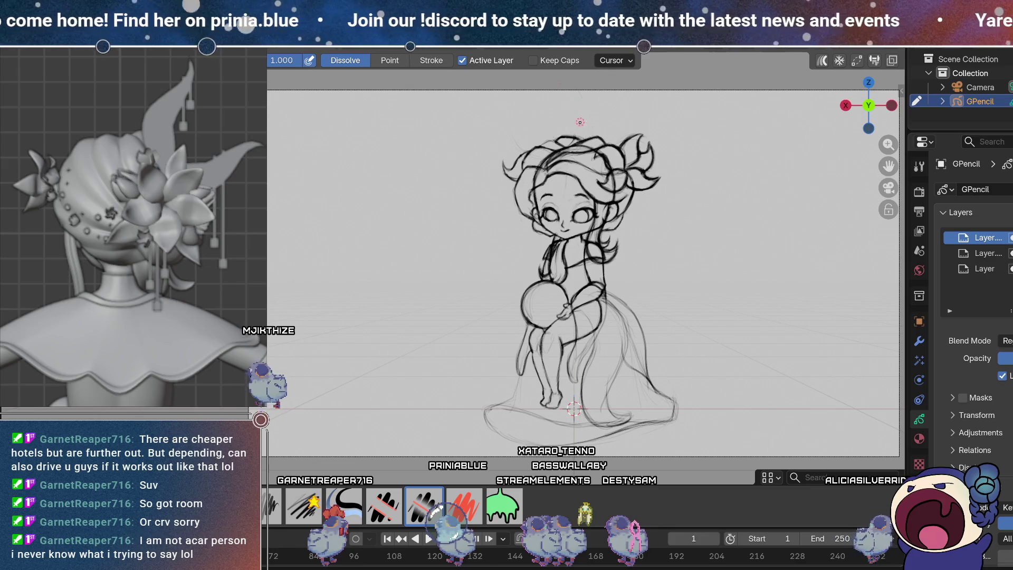
click(304, 507)
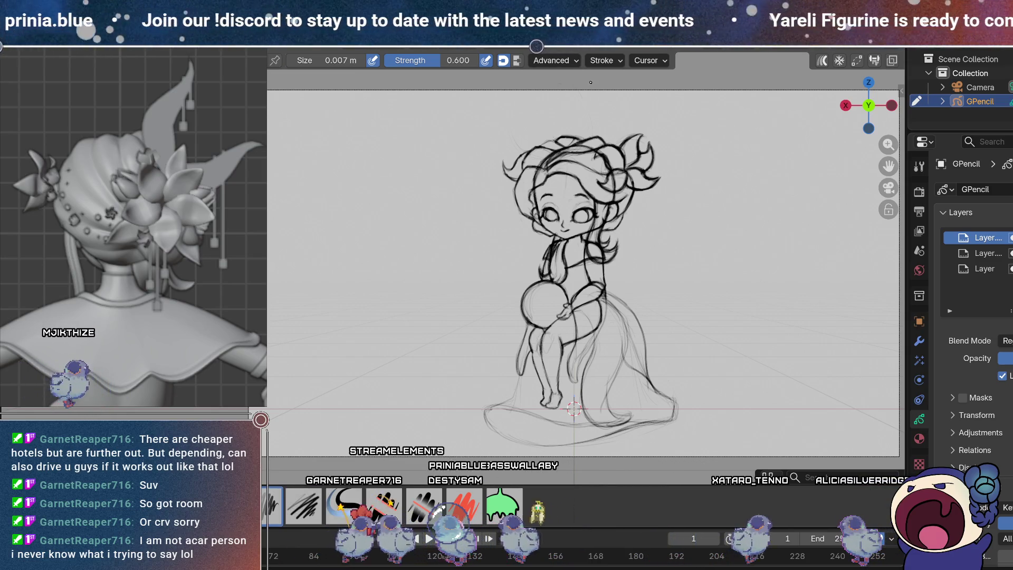
Step: Draw a thin arc above the head and extend it down toward the hair
drag(590, 130, 584, 95)
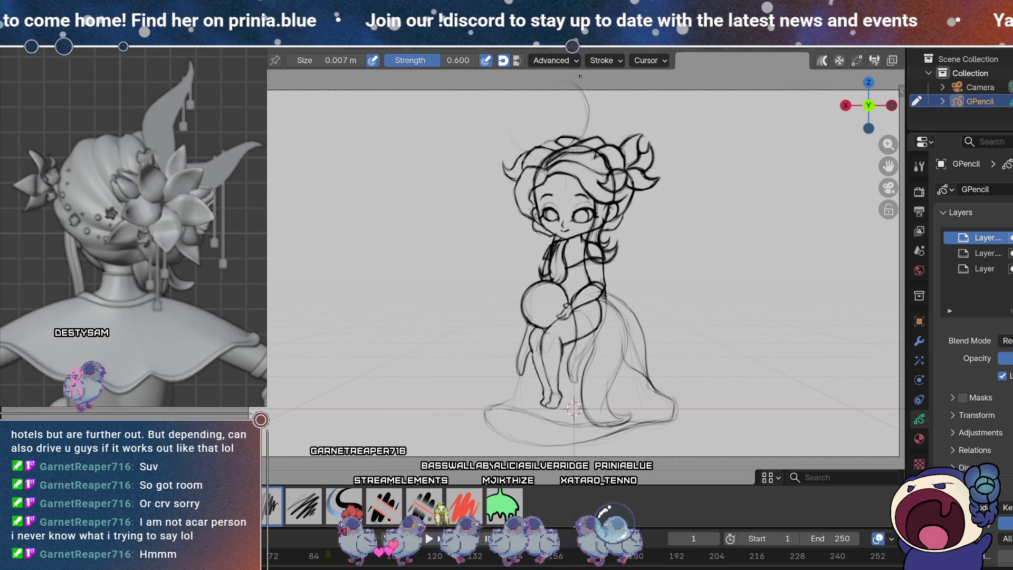
drag(590, 116, 585, 134)
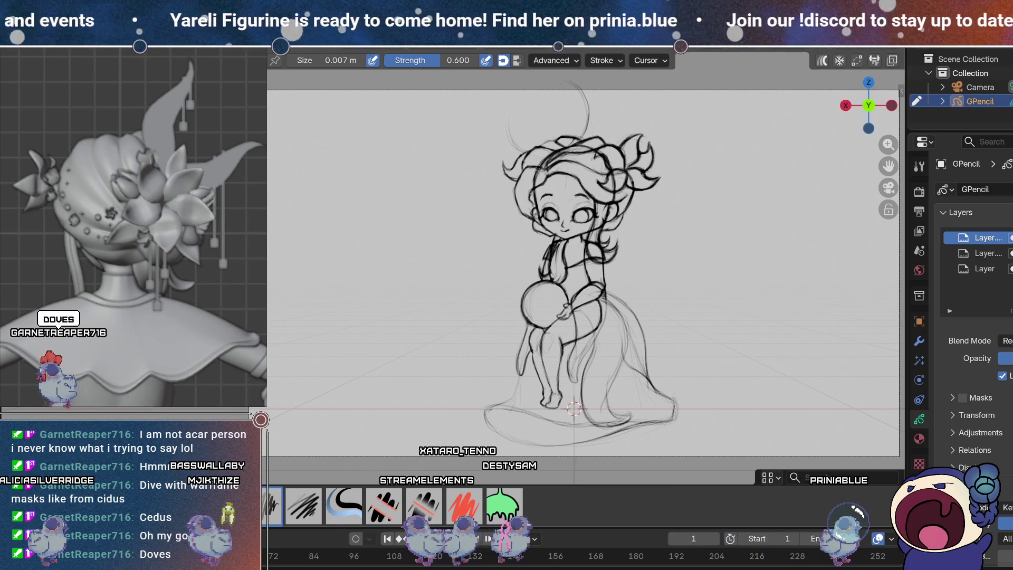
key(e)
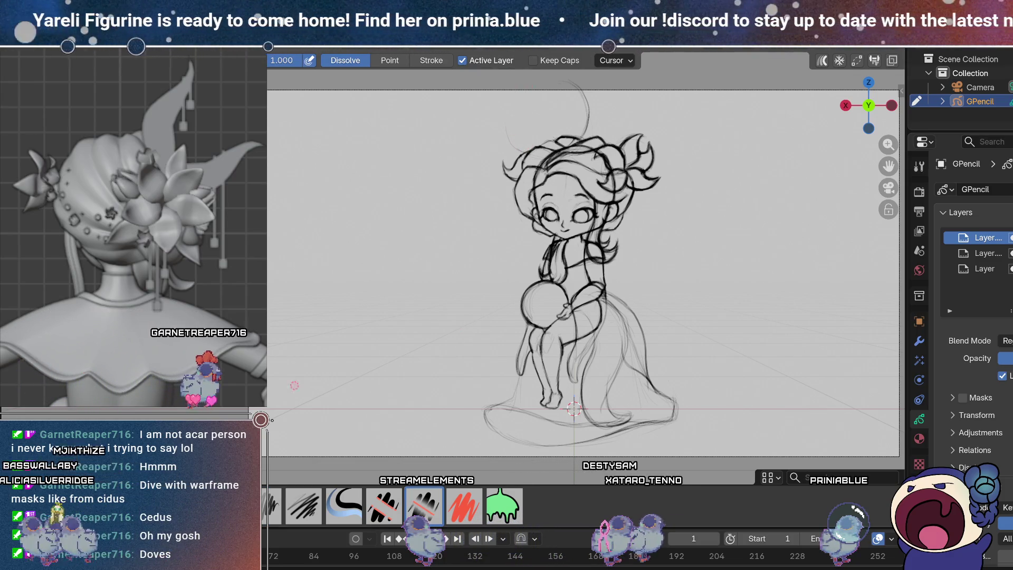
key(d)
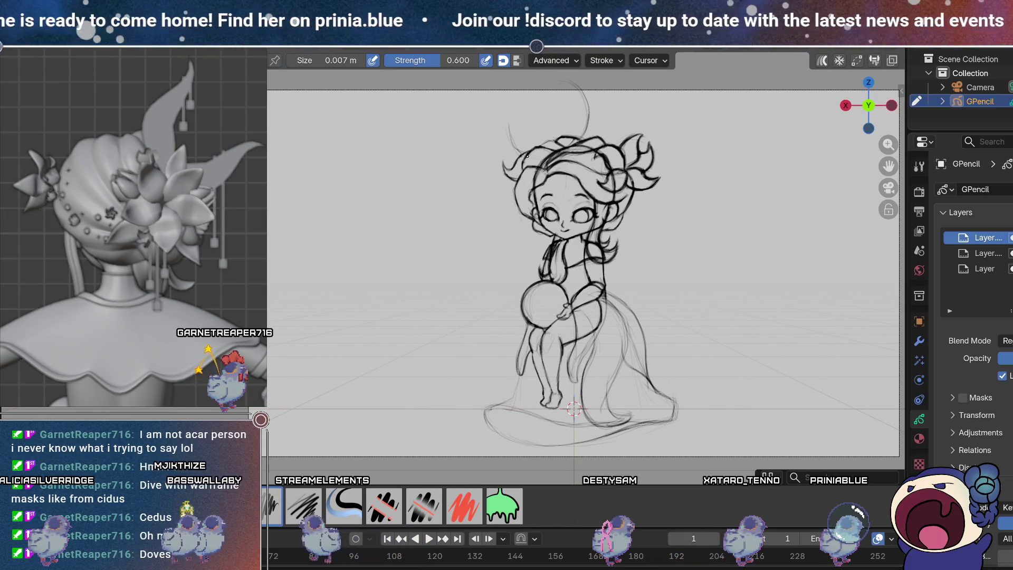
key(e)
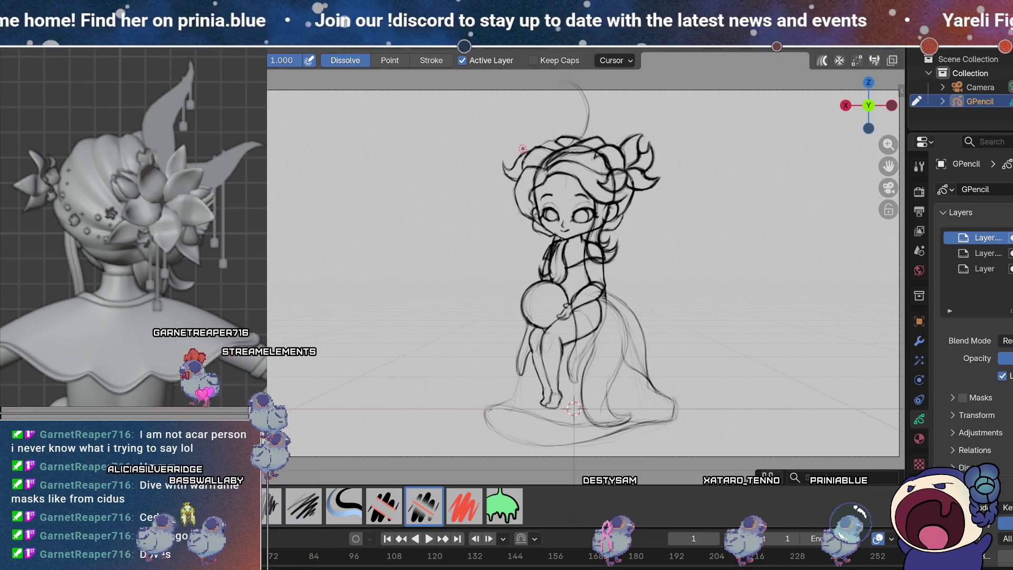
key(d)
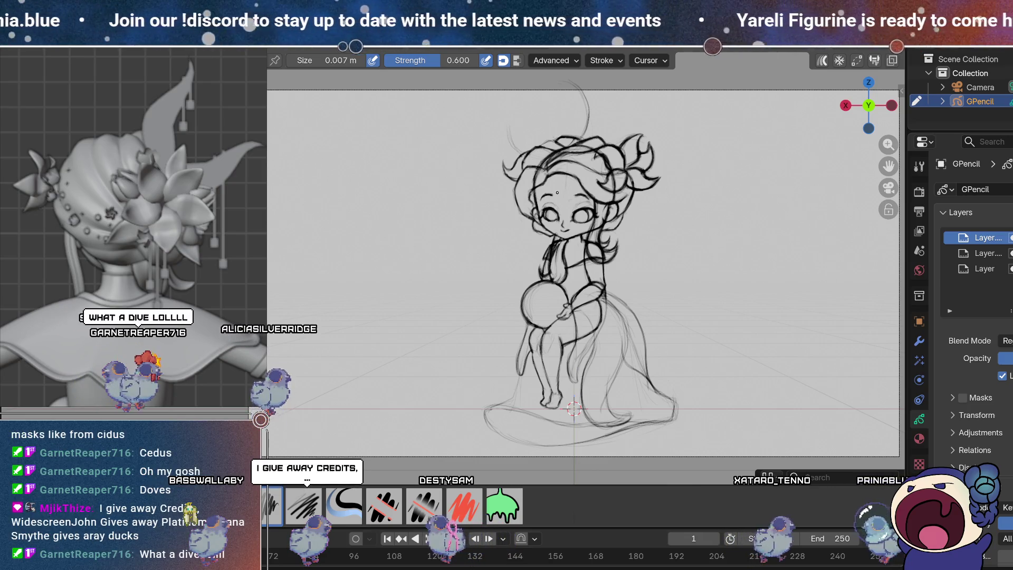
key(e)
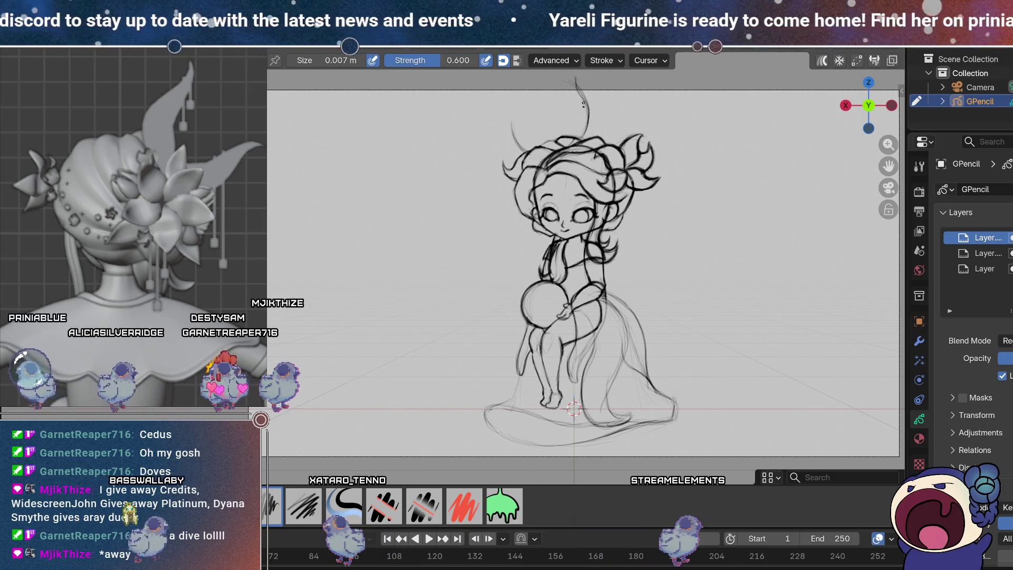
click(425, 507)
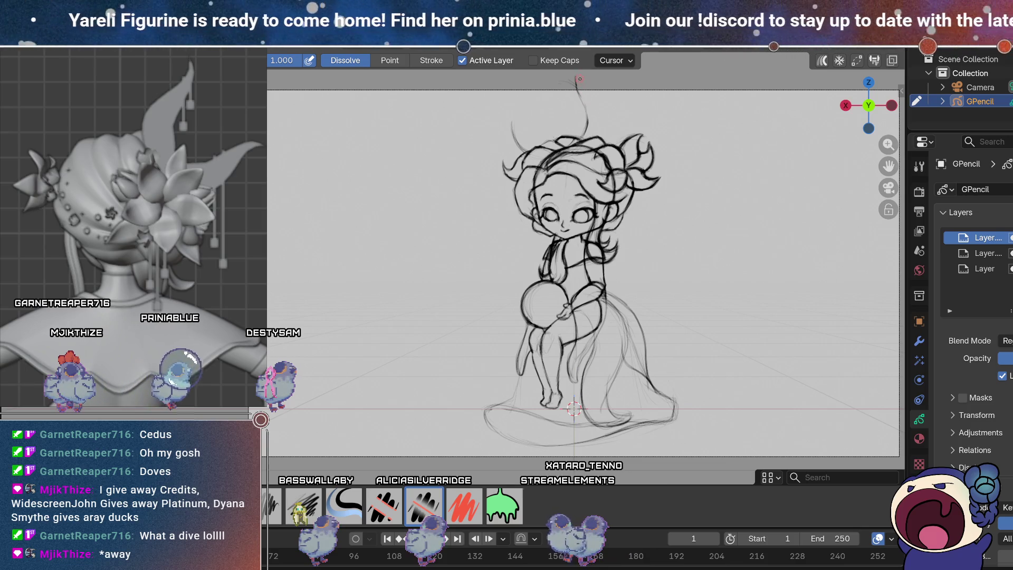
Step: Erase the thin strand and redraw it reaching down to the hair
drag(579, 78, 588, 114)
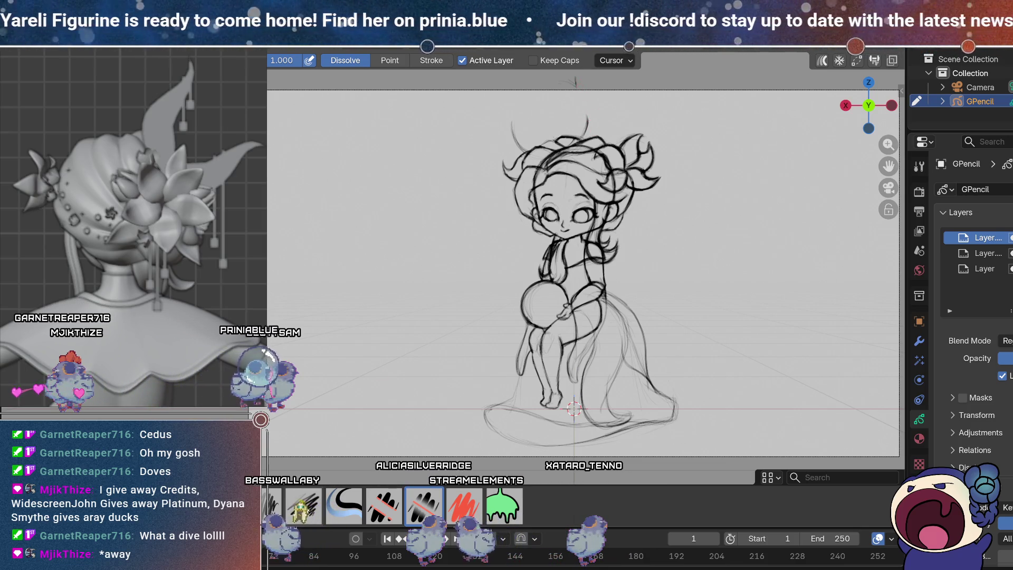
click(271, 504)
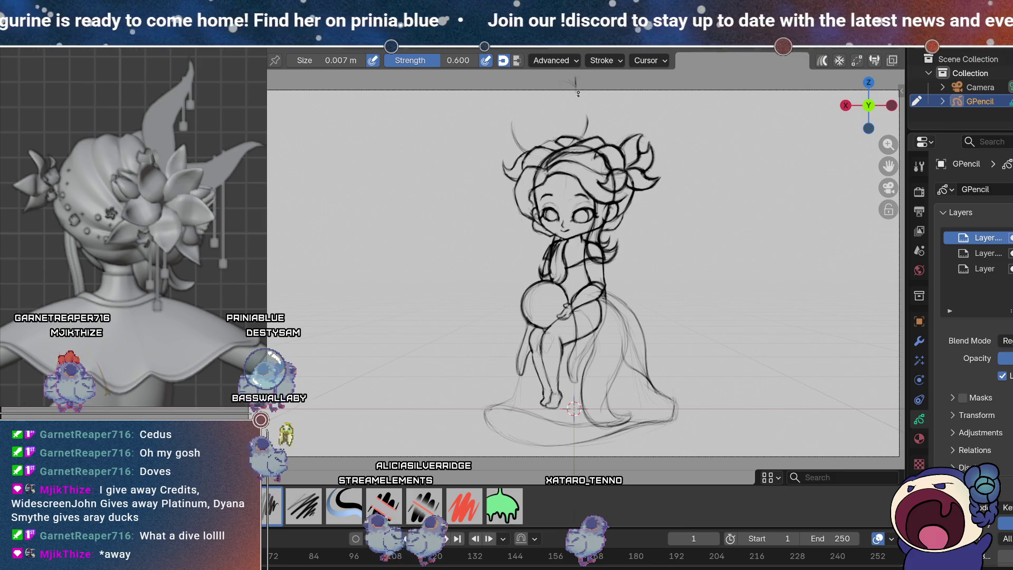
drag(588, 121, 586, 134)
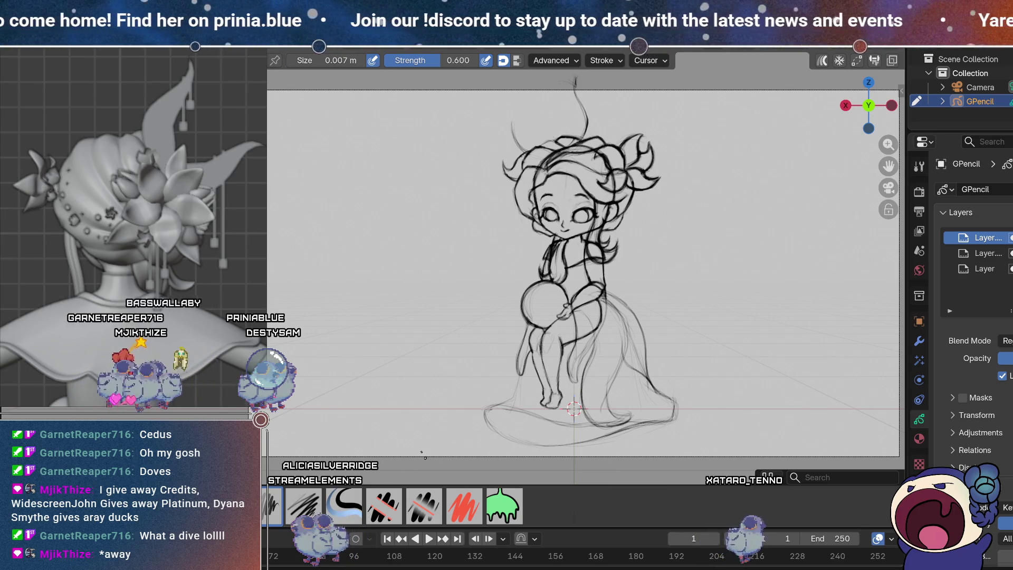
Step: Trim the top end of the strand with the soft eraser and return to the draw brush
click(425, 507)
drag(586, 109, 579, 86)
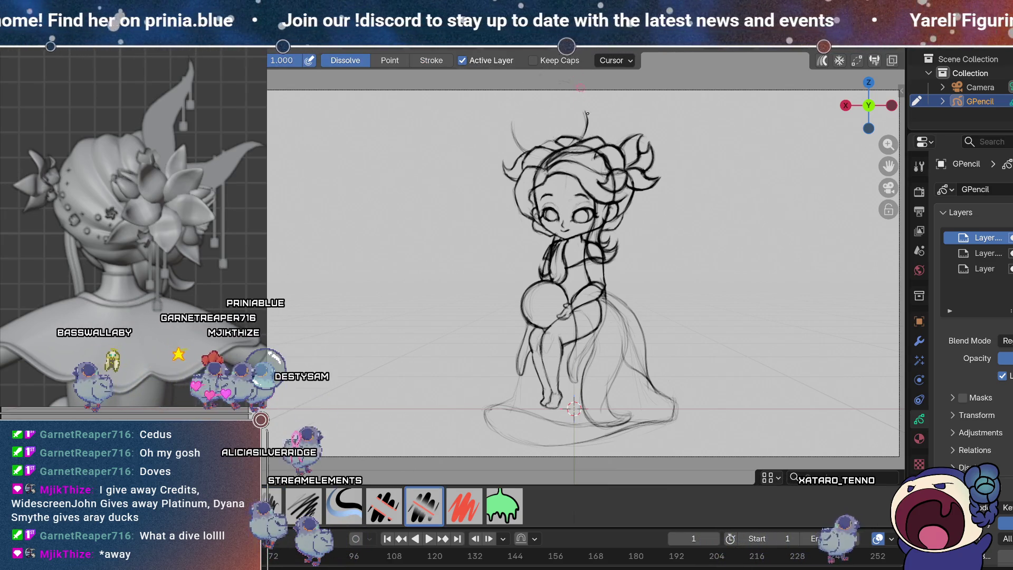
click(272, 503)
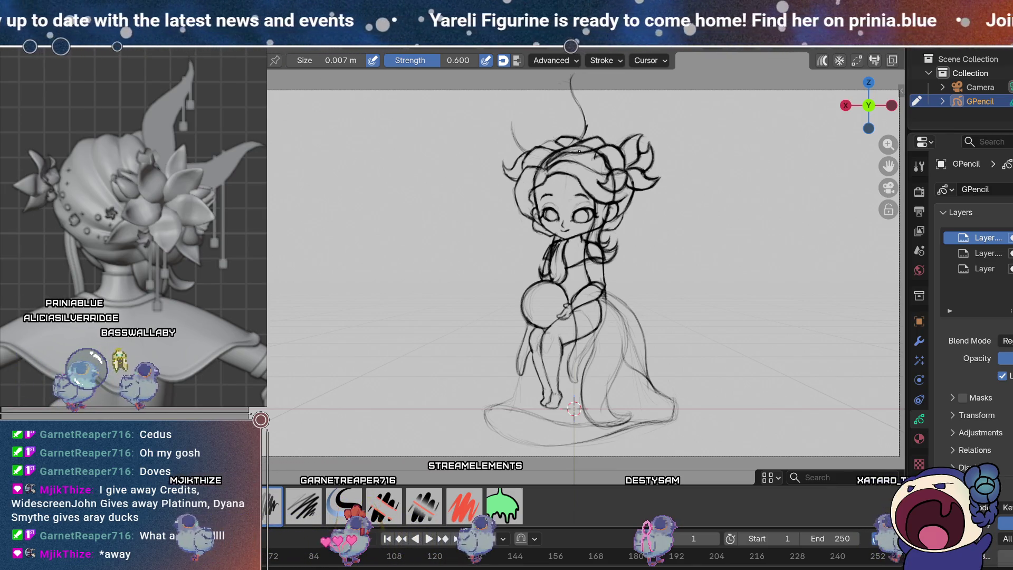
Step: Switch between the soft eraser and draw brush while refining the strand above the head
click(424, 507)
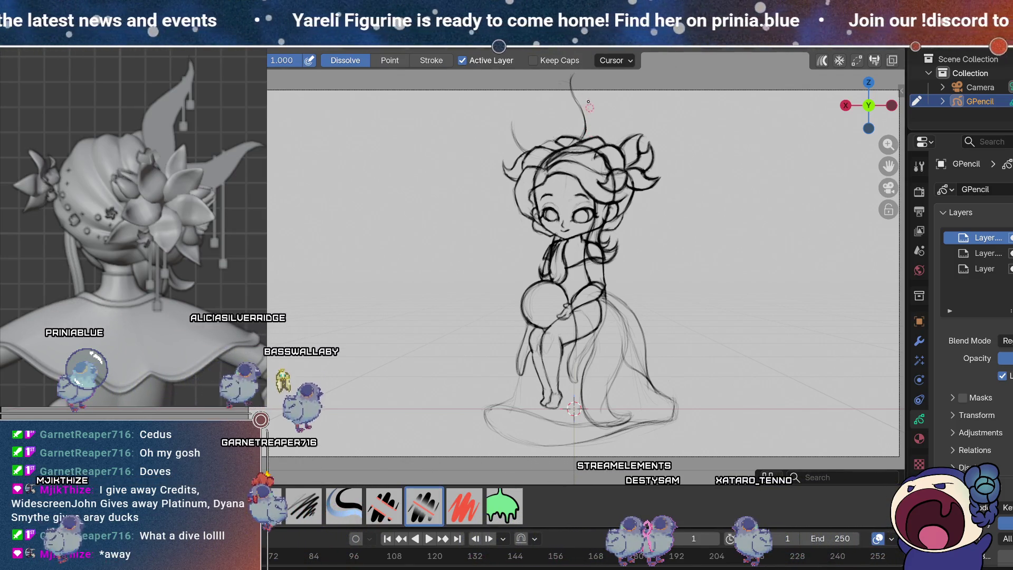
key(d)
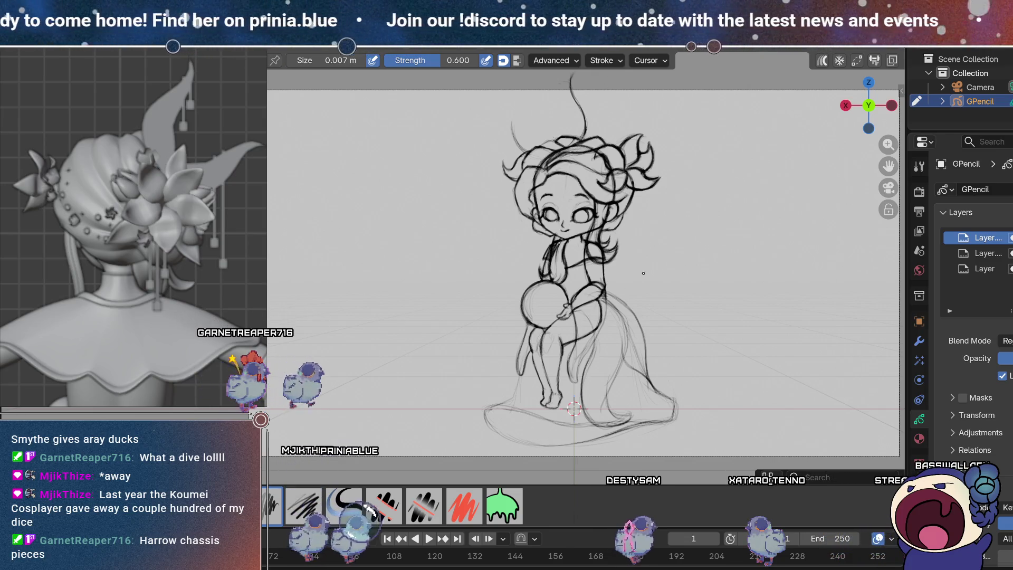
click(424, 505)
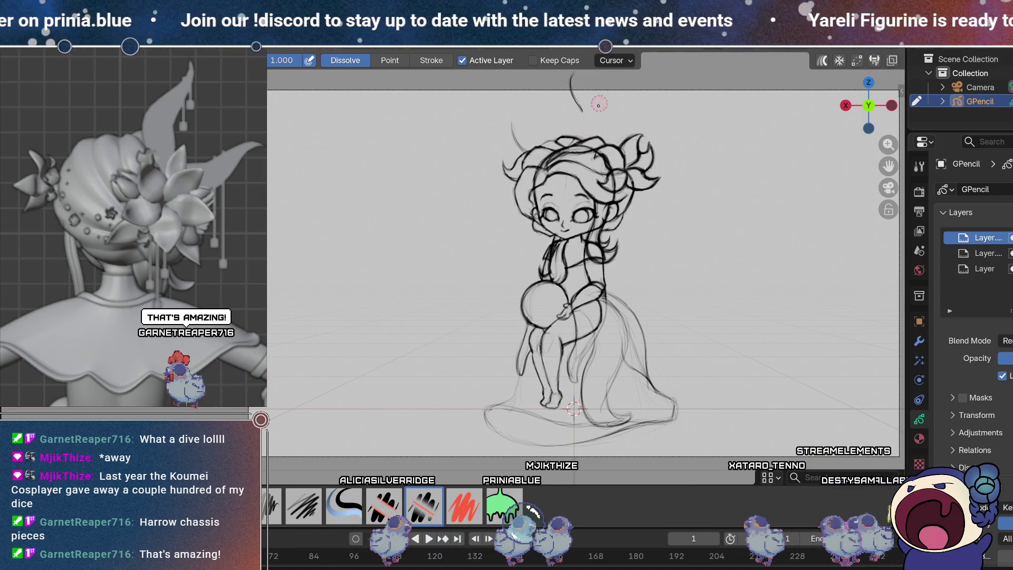
Step: Erase the old curved strand, draw a short new curve and undo it
drag(600, 102, 578, 99)
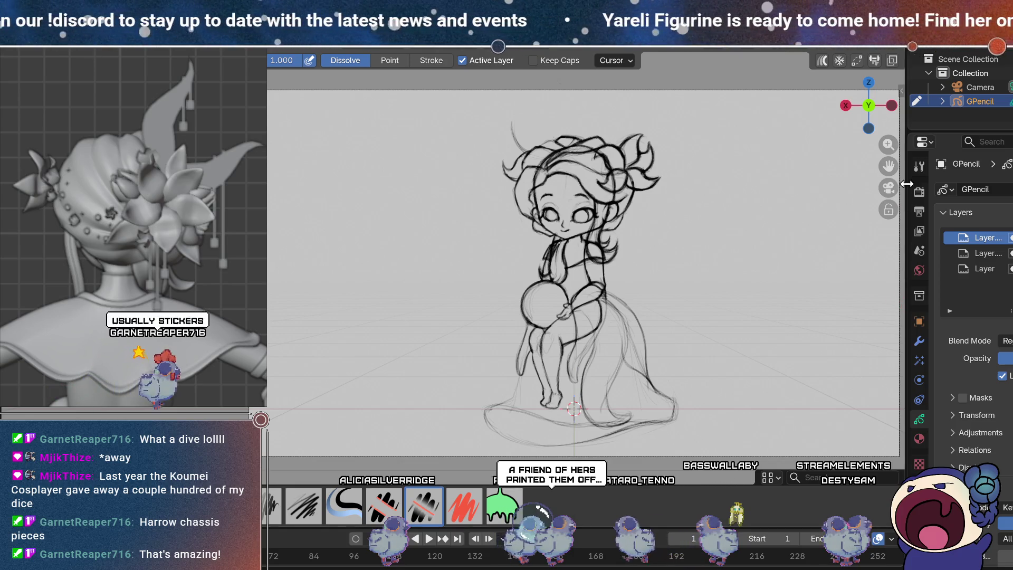
key(d)
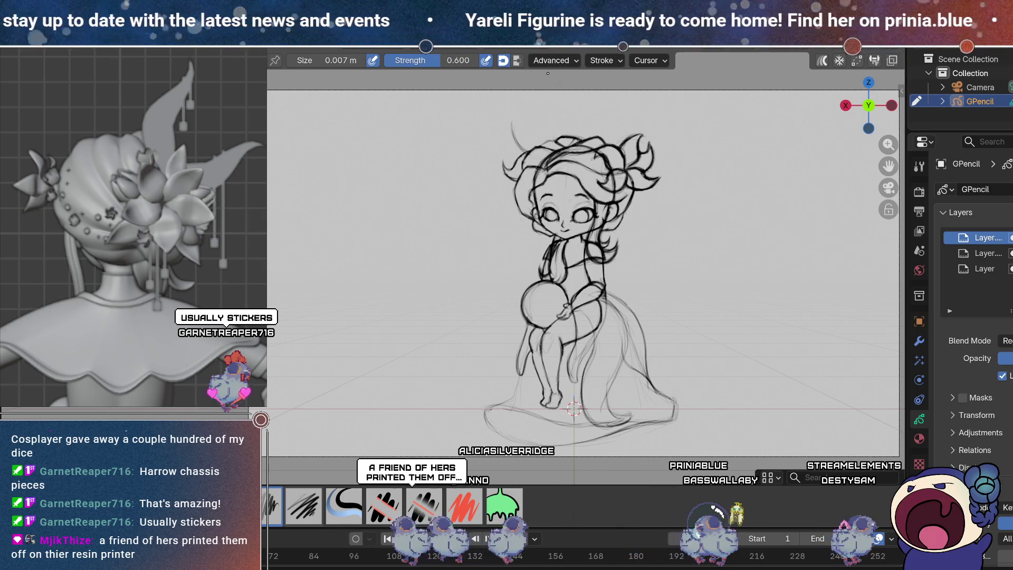
drag(550, 74, 561, 102)
key(ctrl+z)
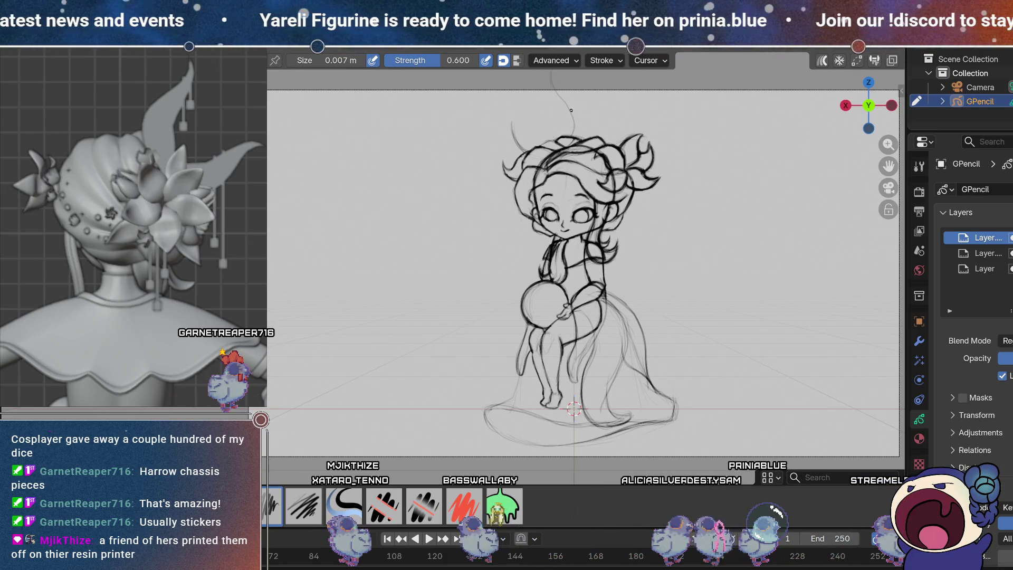
Step: Redraw a darker curved antenna strand reaching from above down into the hair
drag(572, 112, 573, 131)
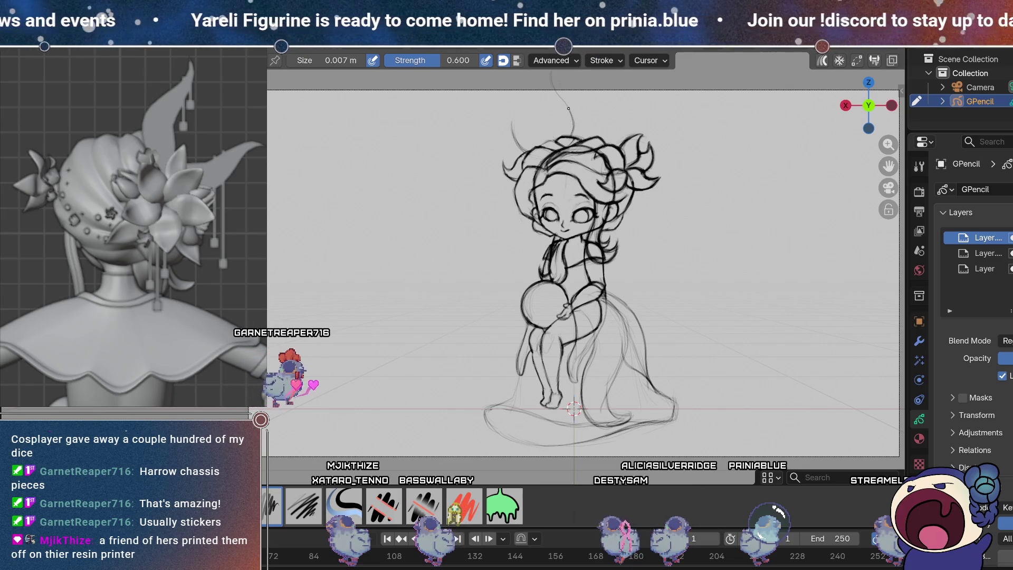
drag(552, 75, 574, 131)
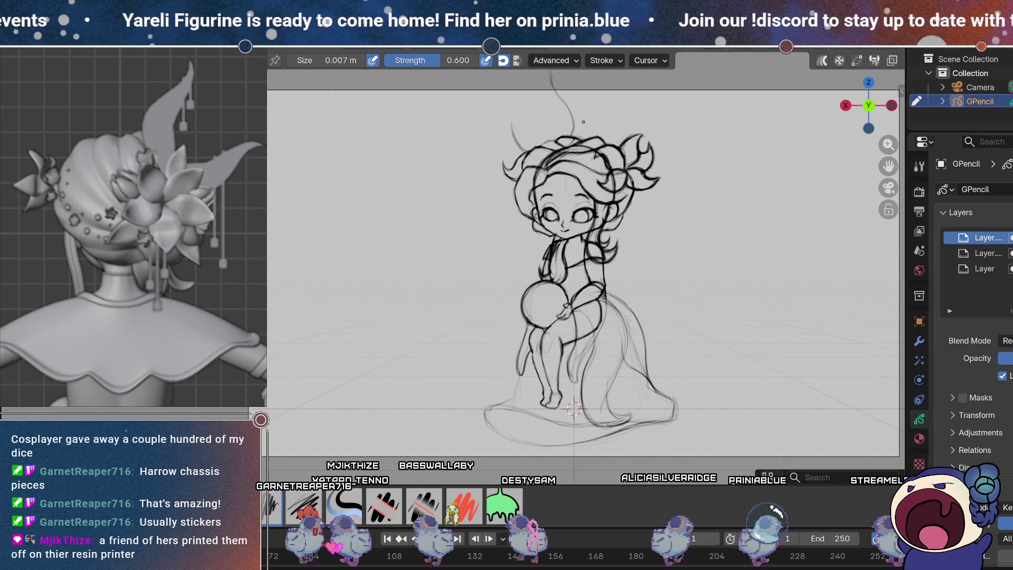
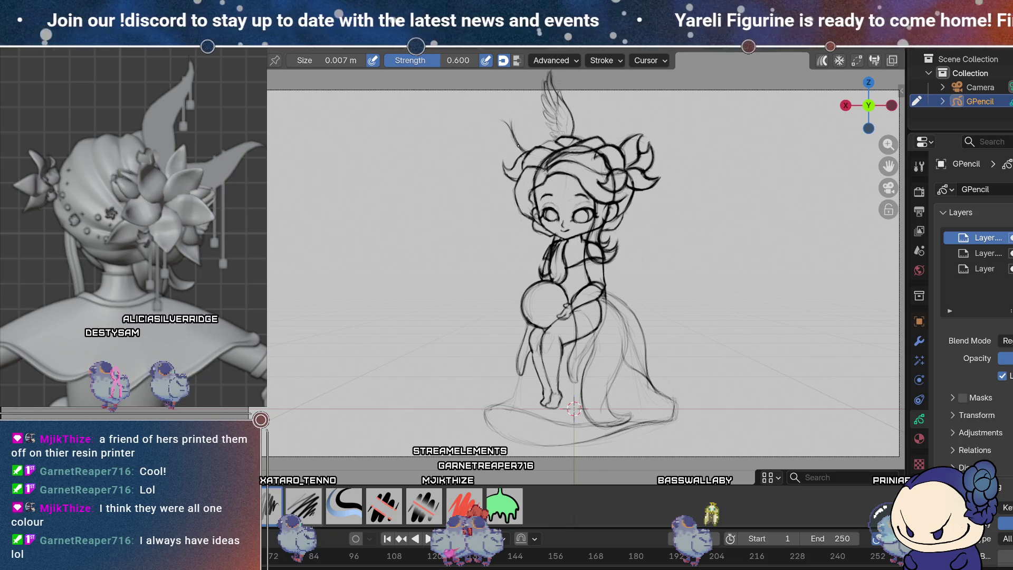
Step: Erase the stray stroke near the hair curl, then return to the Pencil brush
click(424, 505)
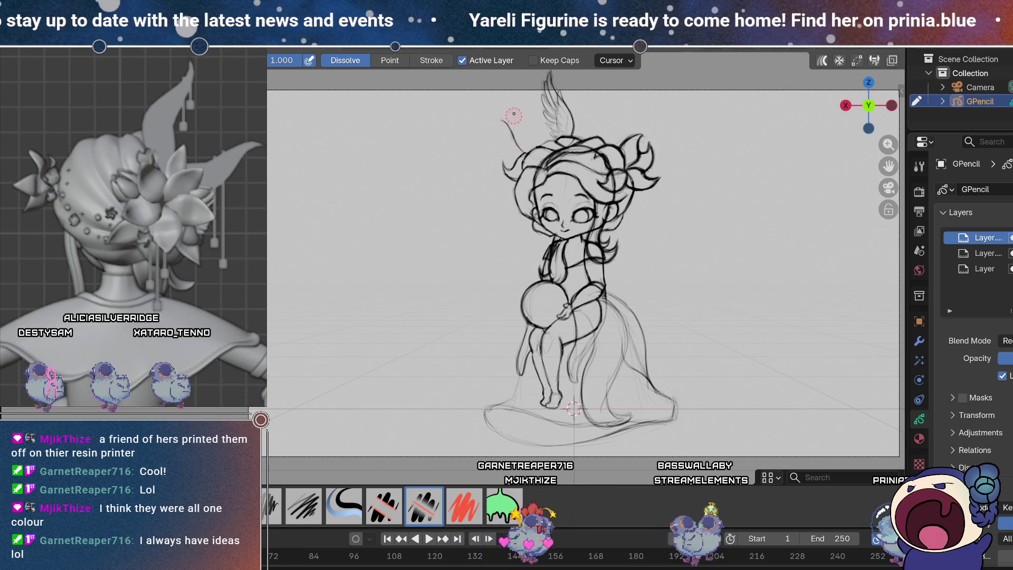
click(303, 508)
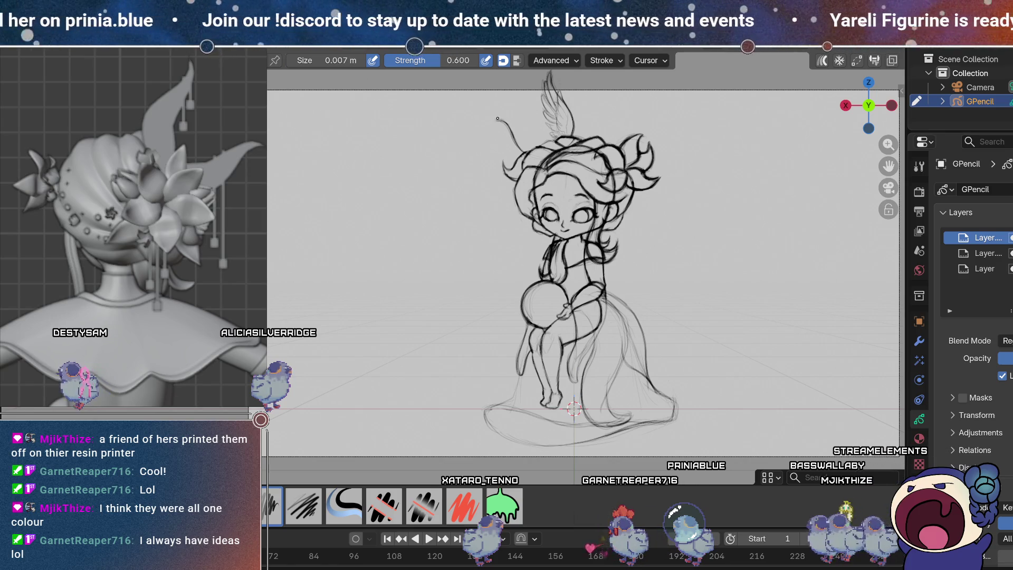
Step: Extend the hair strand's tip with a small hooked stroke
drag(509, 121, 494, 119)
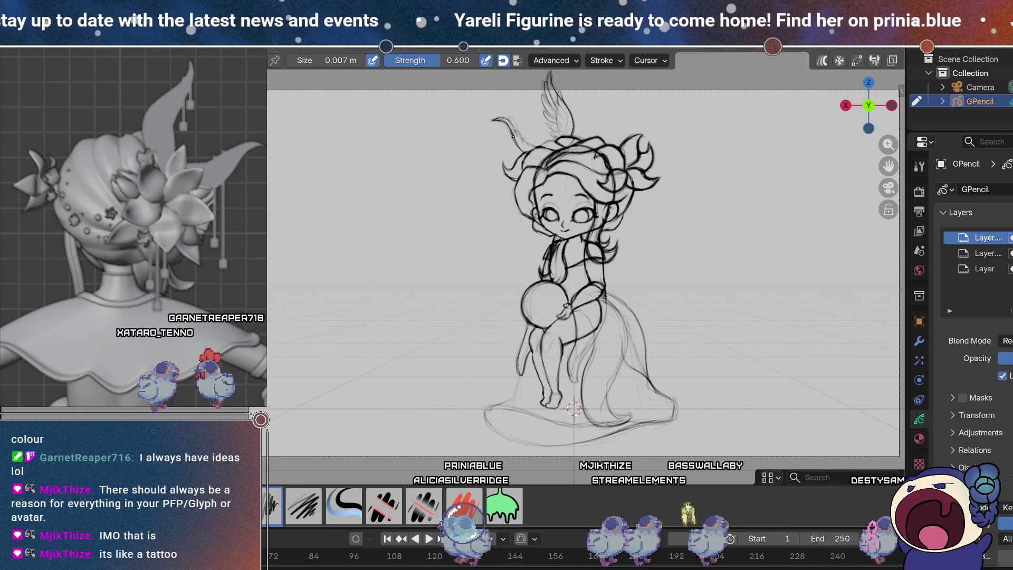
Step: Trace the hair curl with two pencil strokes shaping a small wing, then ready the Eraser
drag(497, 120, 522, 156)
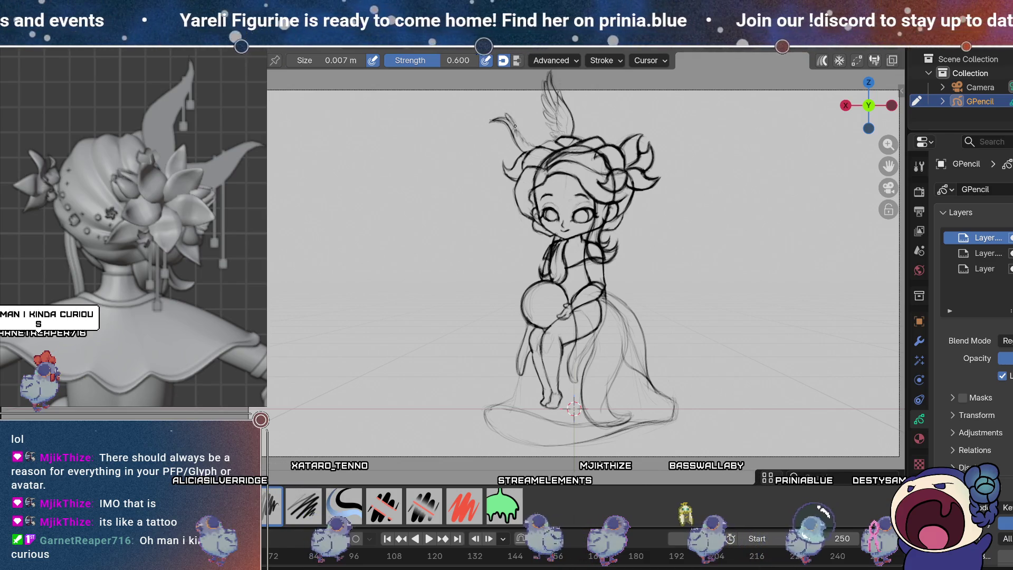
drag(508, 113, 521, 139)
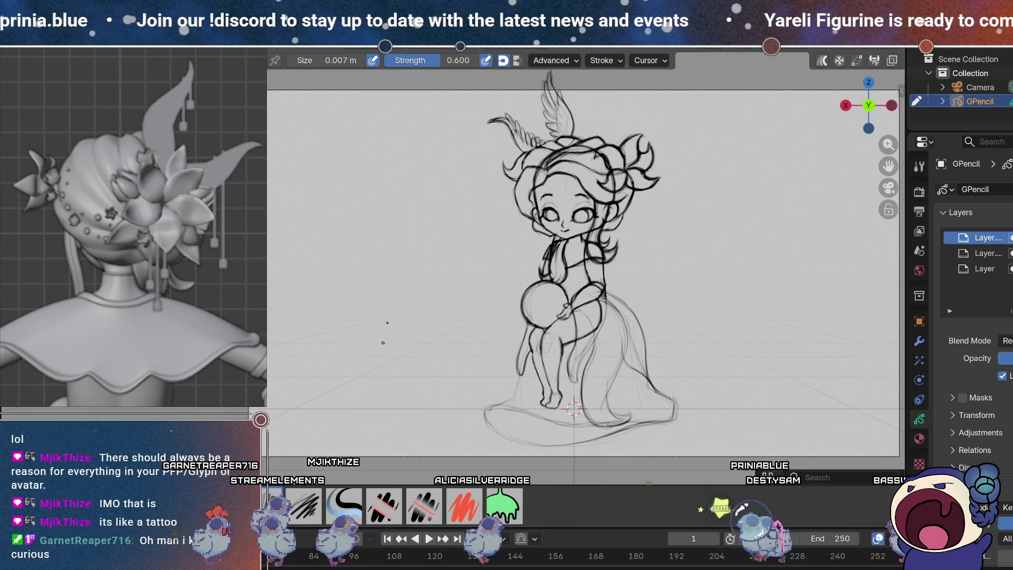
click(424, 505)
Step: Erase unwanted wing strokes above the hair and redraw, alternating Draw and Eraser
drag(523, 143, 476, 158)
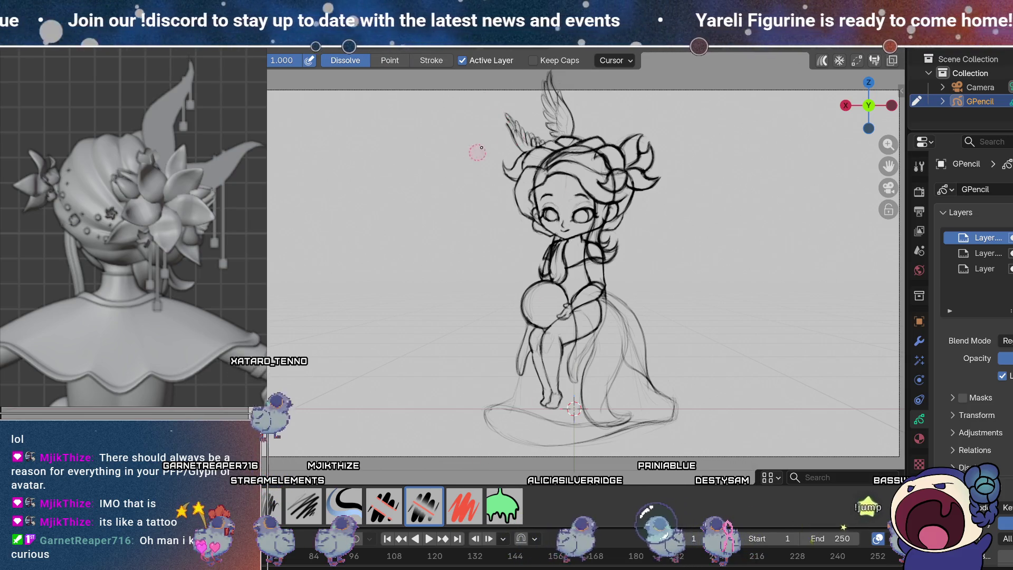
key(d)
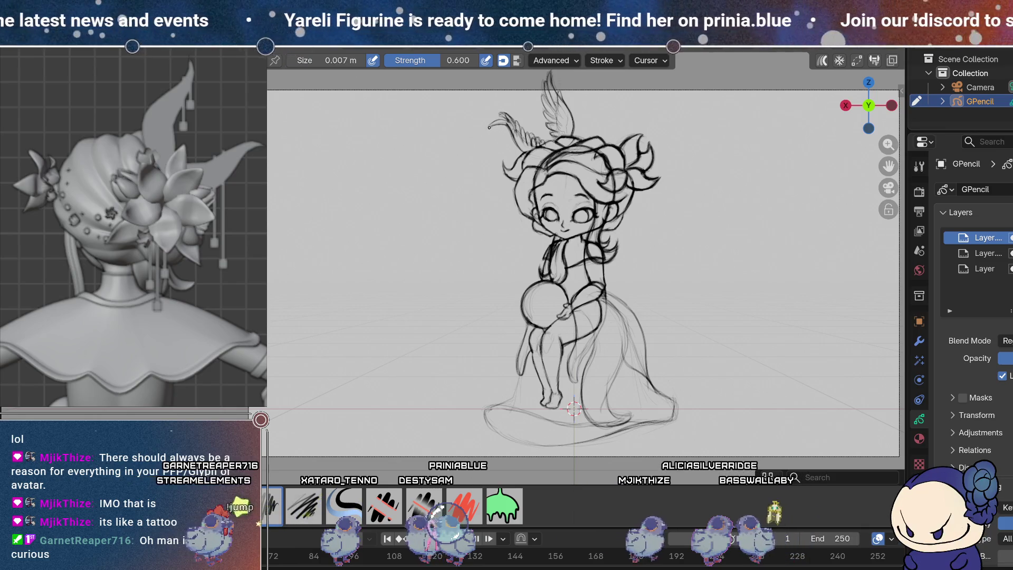
key(e)
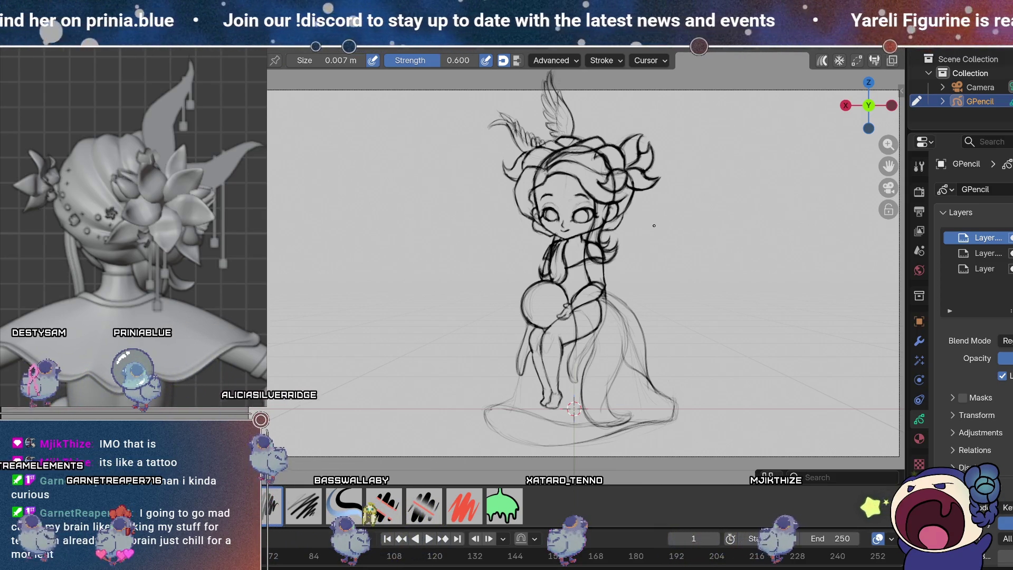
key(e)
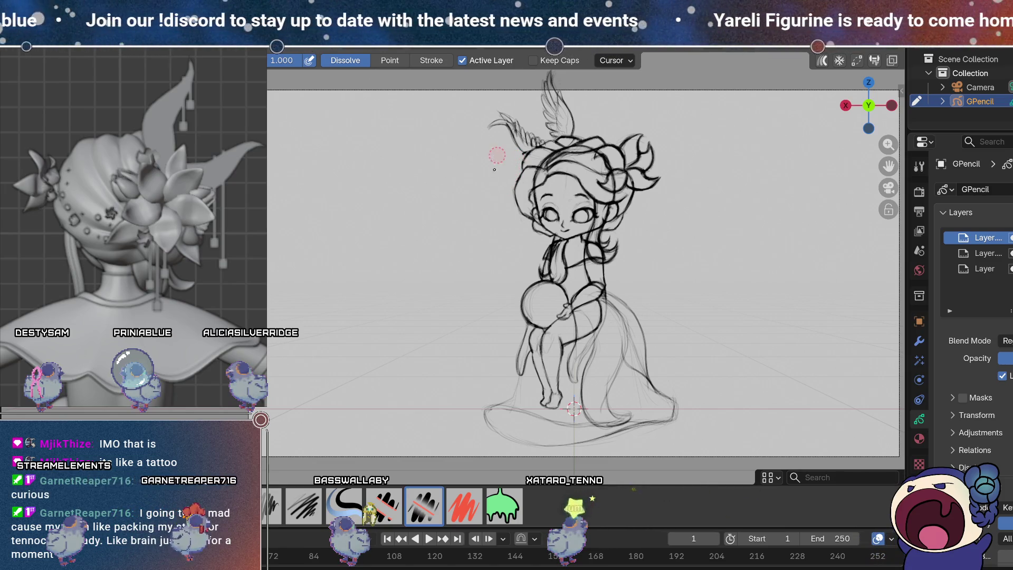
Step: Return to the Draw brush to touch up the feathered wing strokes
key(d)
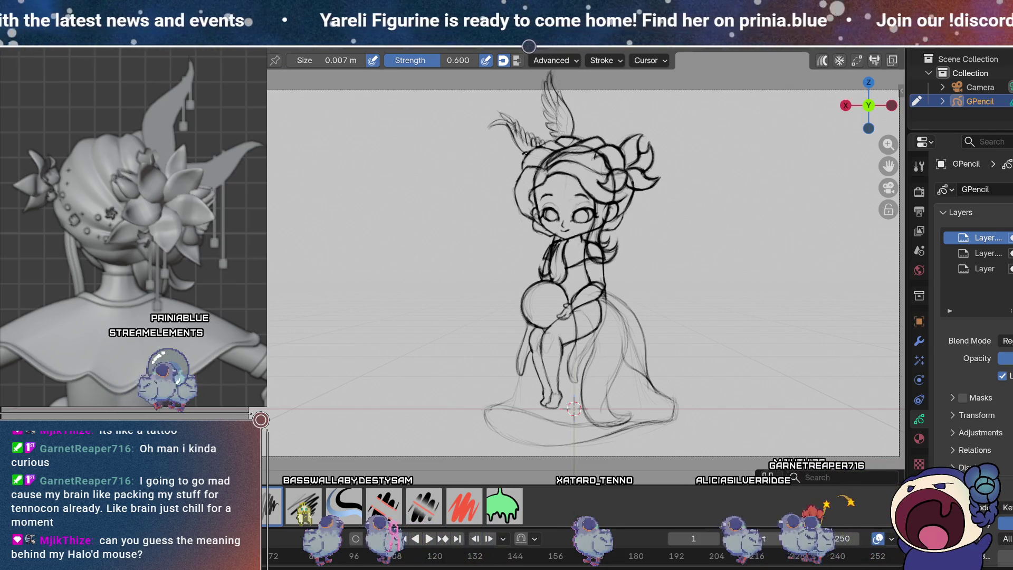
Step: Erase and redraw over the head and hair, finishing with a short mark above the hair
key(e)
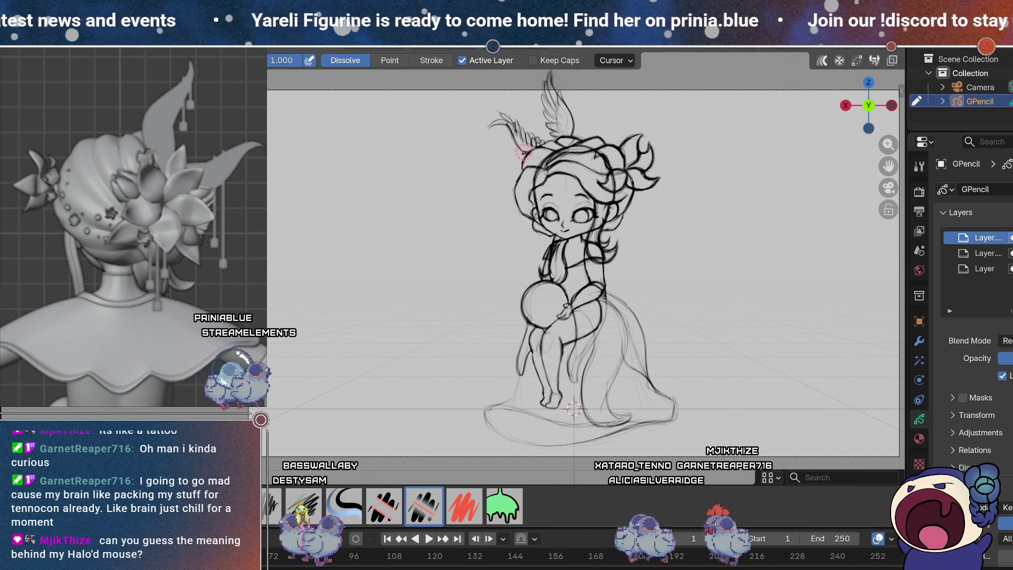
key(d)
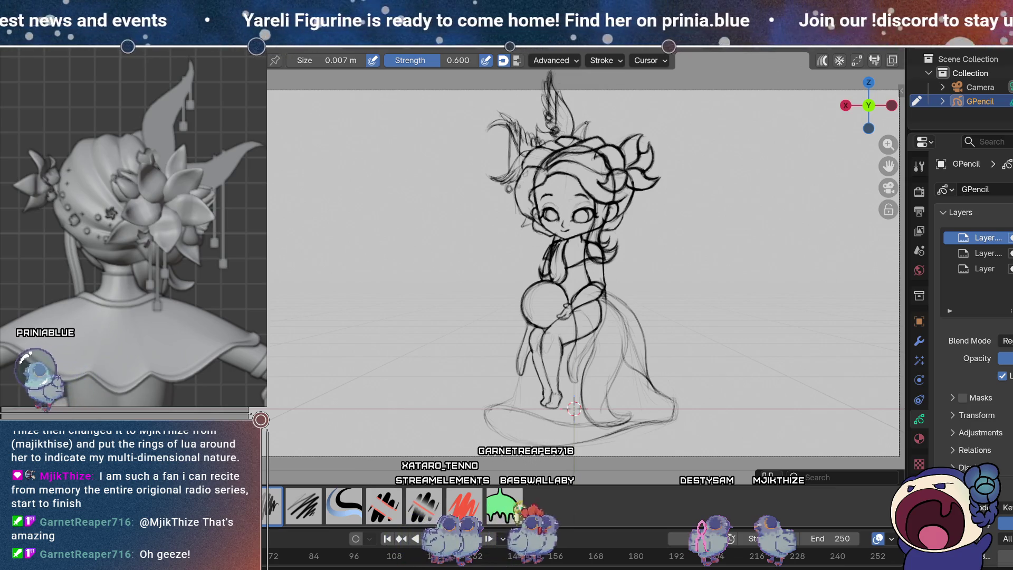
drag(586, 120, 586, 125)
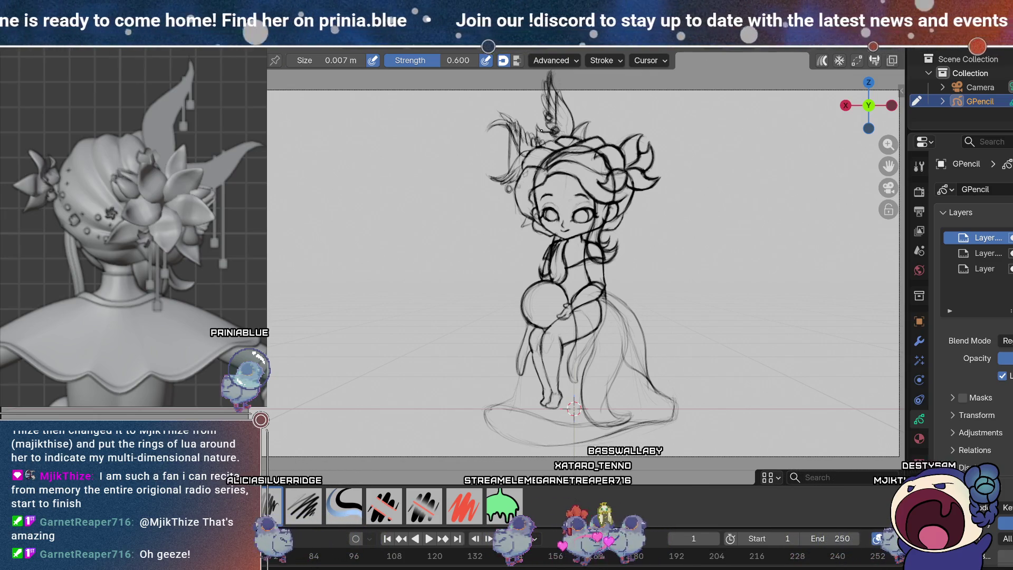
Step: Enlarge the drawing brush to about 0.0096 m for thicker strokes
key(f)
click(550, 138)
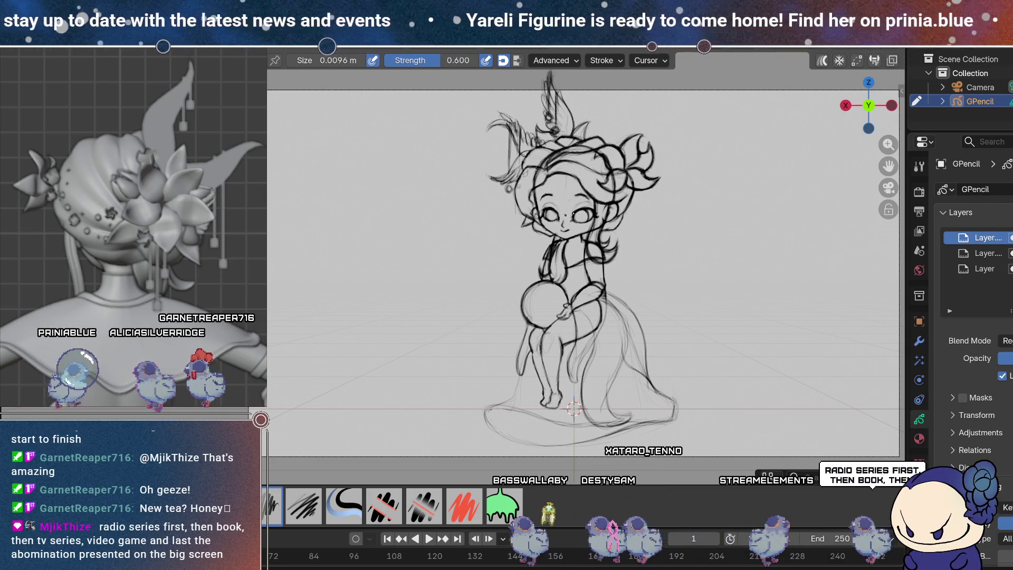
Step: Reduce the brush toward 0.007 m and turn the reference figurine to a new angle
key(bracketleft)
key(bracketleft)
key(bracketleft)
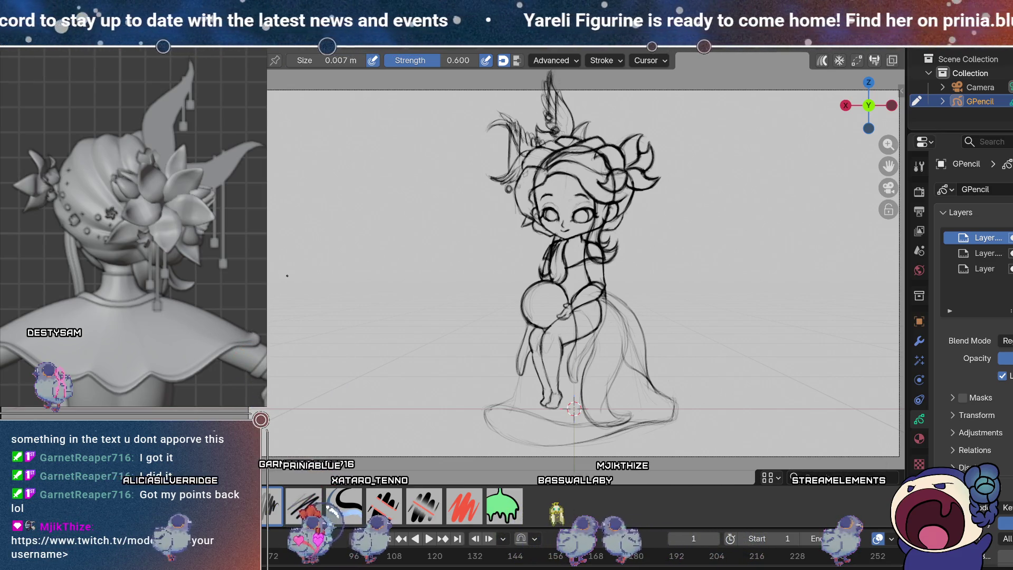
drag(119, 274, 141, 279)
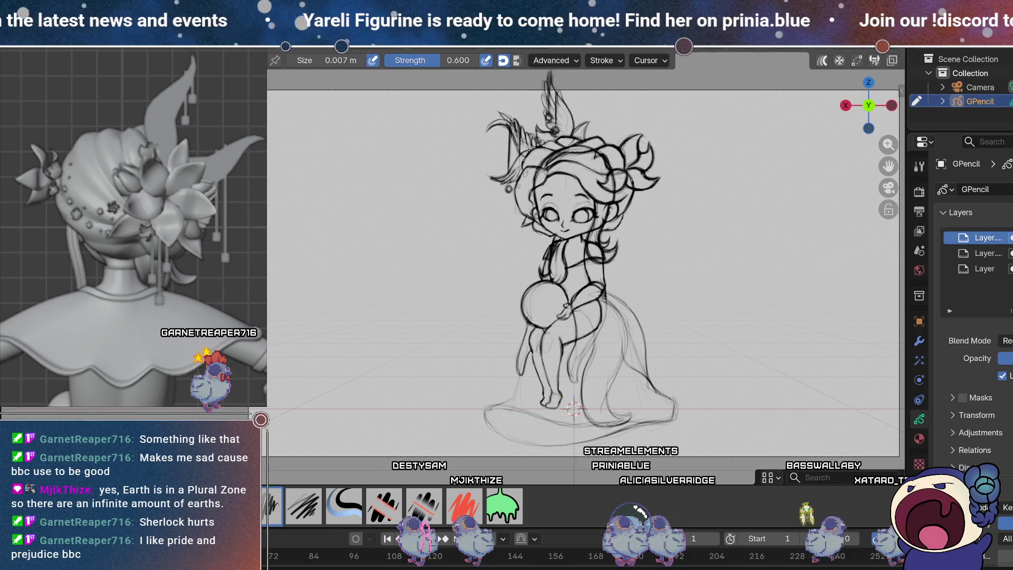
Step: Switch to the Eraser beside the hair above the girl's head
key(e)
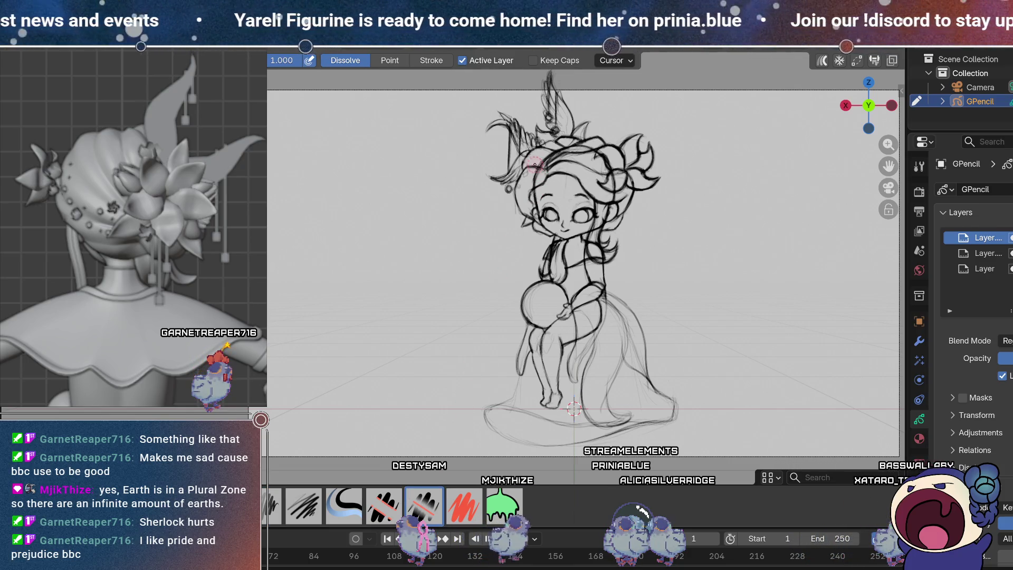
Step: Return to the Draw brush to trace darker hair lines on the new layer
key(d)
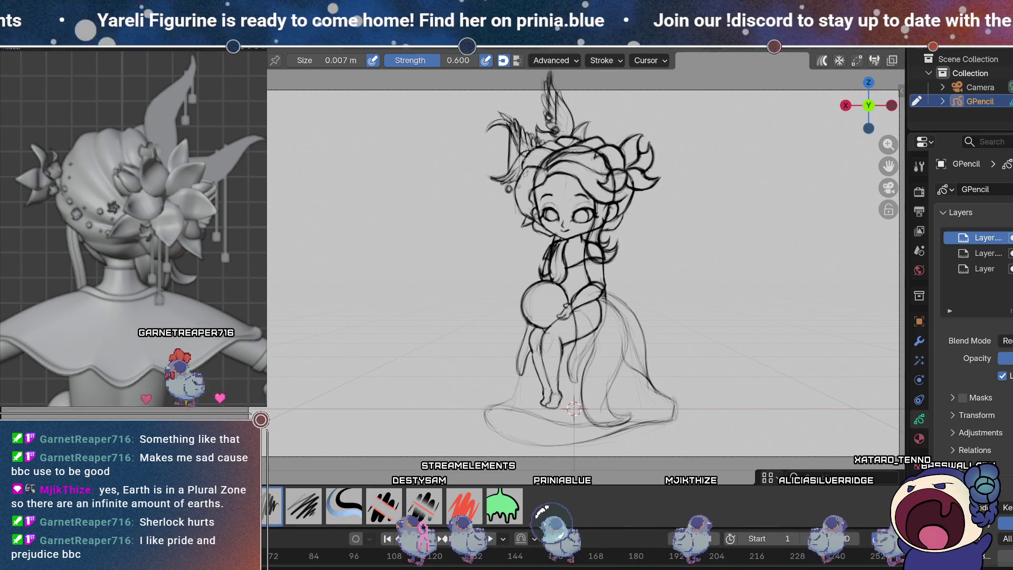
scroll(142, 222, up, 5)
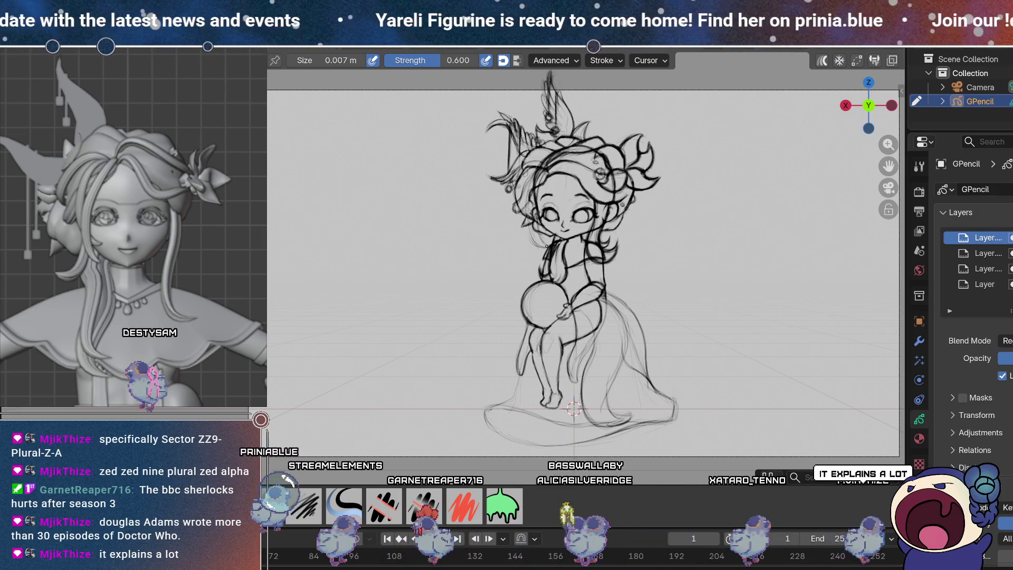
Step: Retrace the hair strands around the head, erasing stray strokes between passes
key(e)
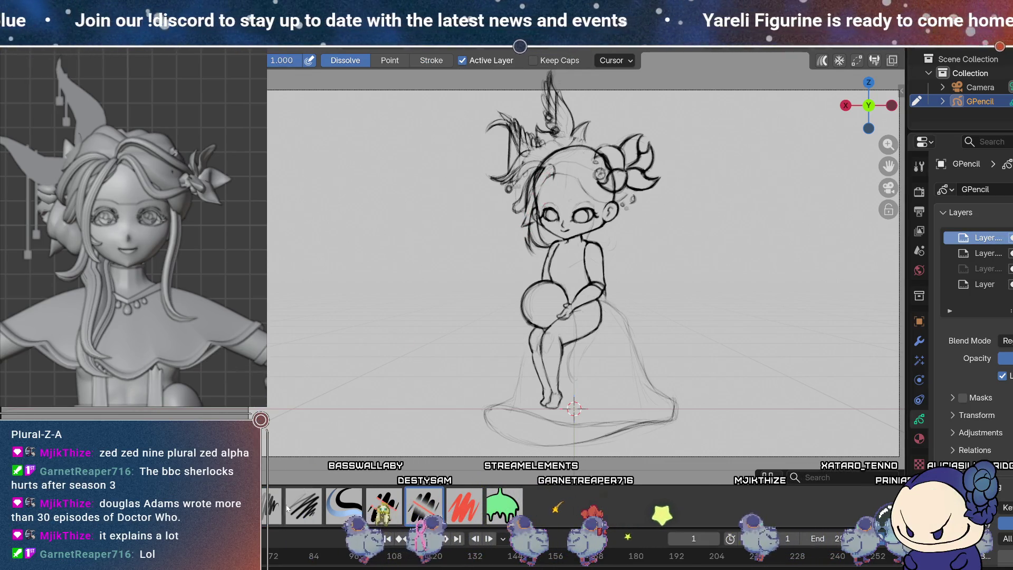
key(d)
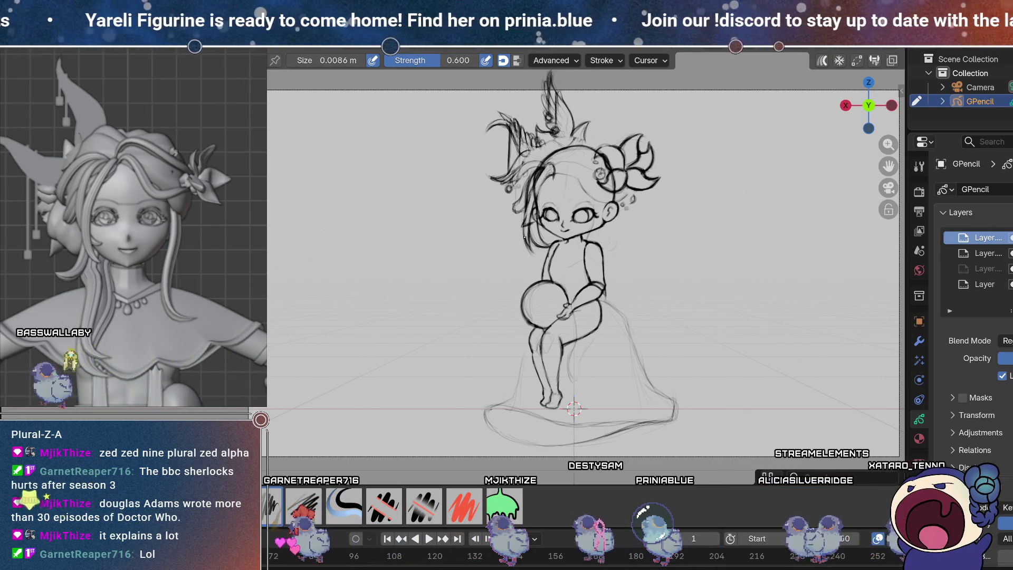
key(e)
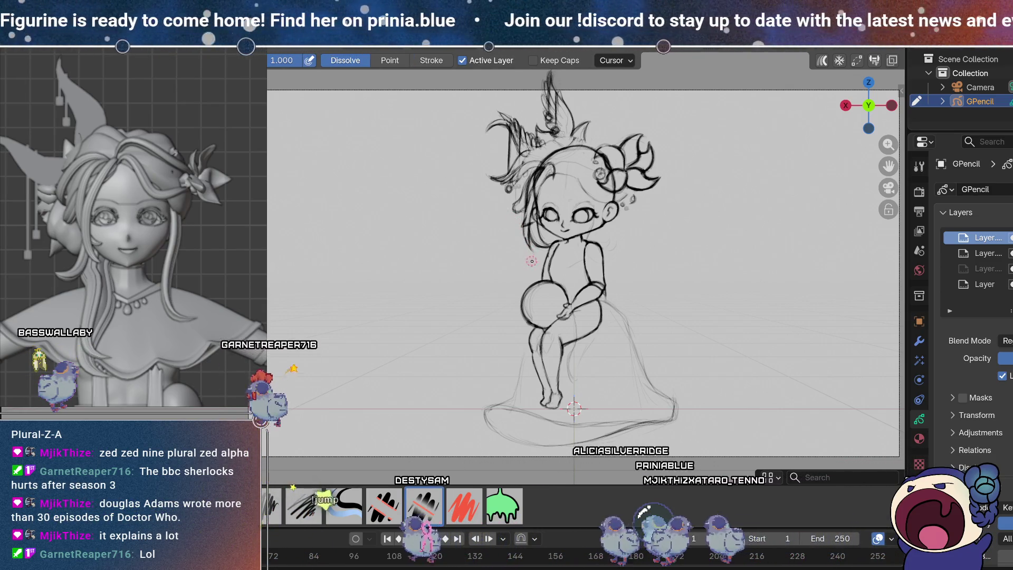
key(d)
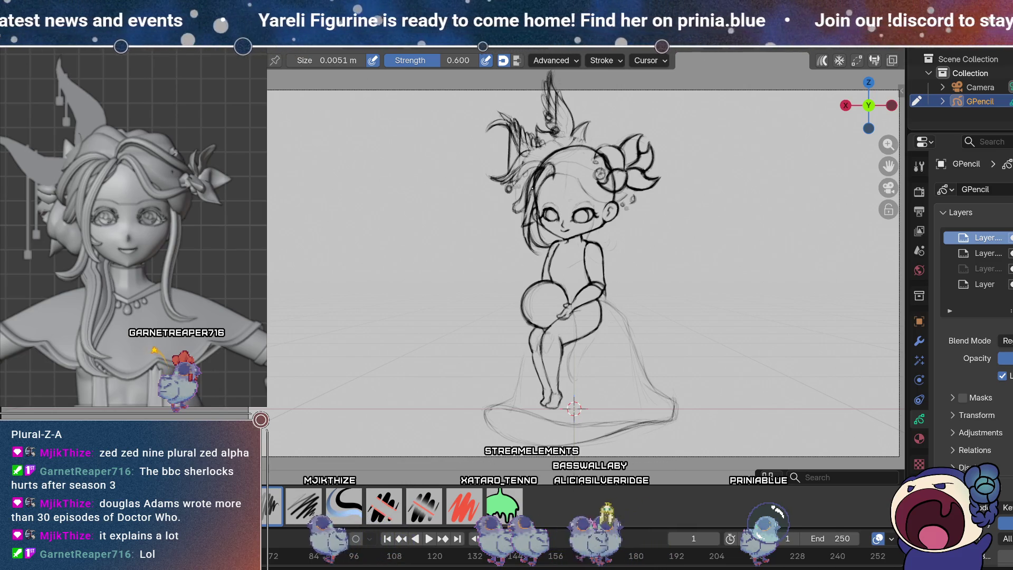
key(e)
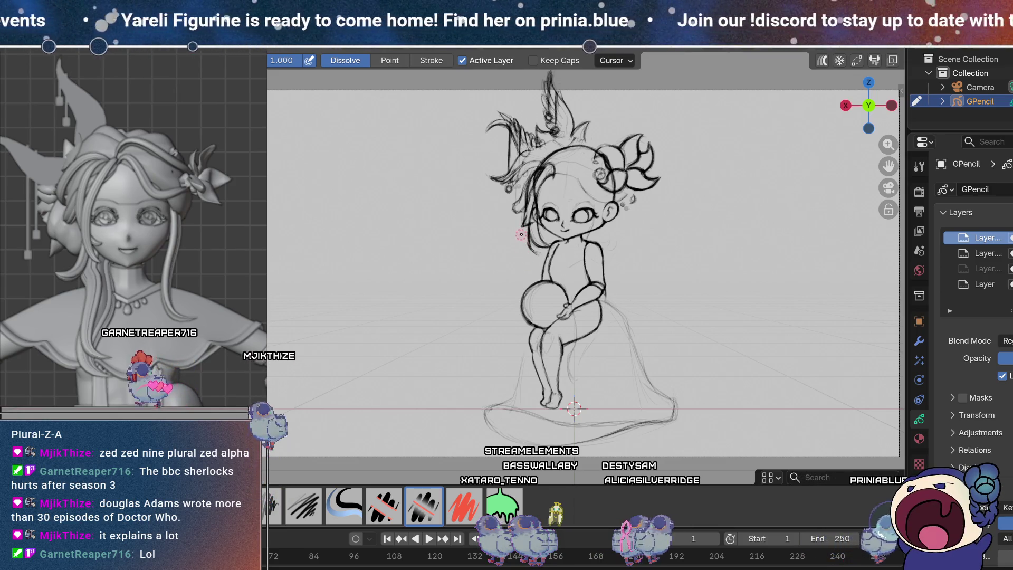
key(d)
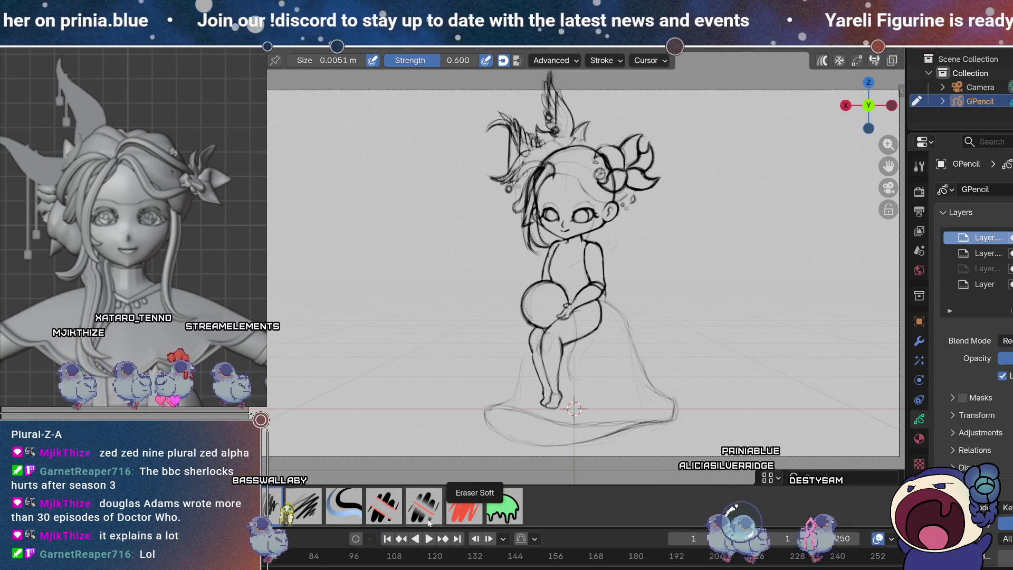
Step: Darken a hair strand on the head's right side and enlarge the brush to 0.011 m
key(ctrl+z)
key(ctrl+shift+z)
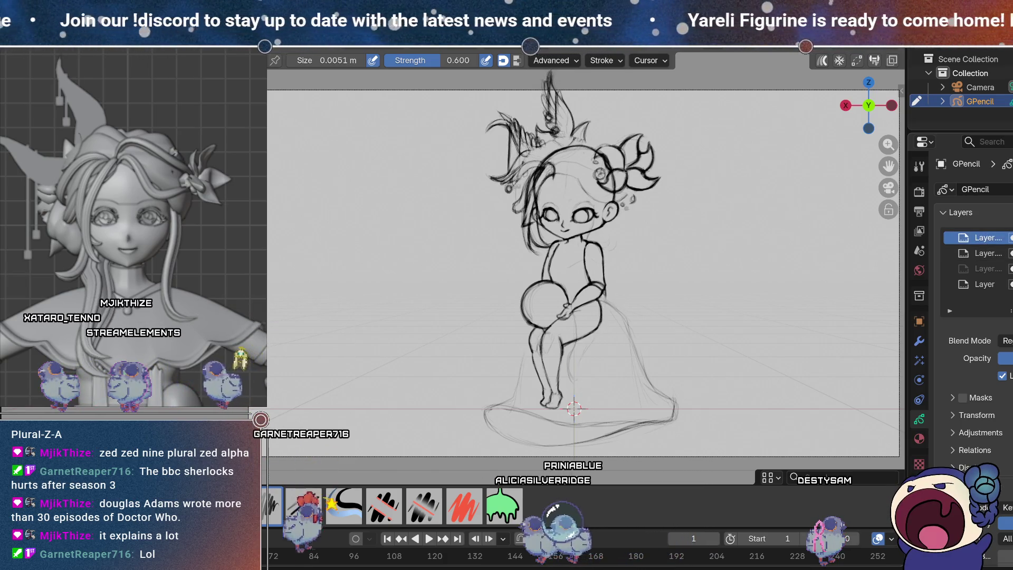
key(e)
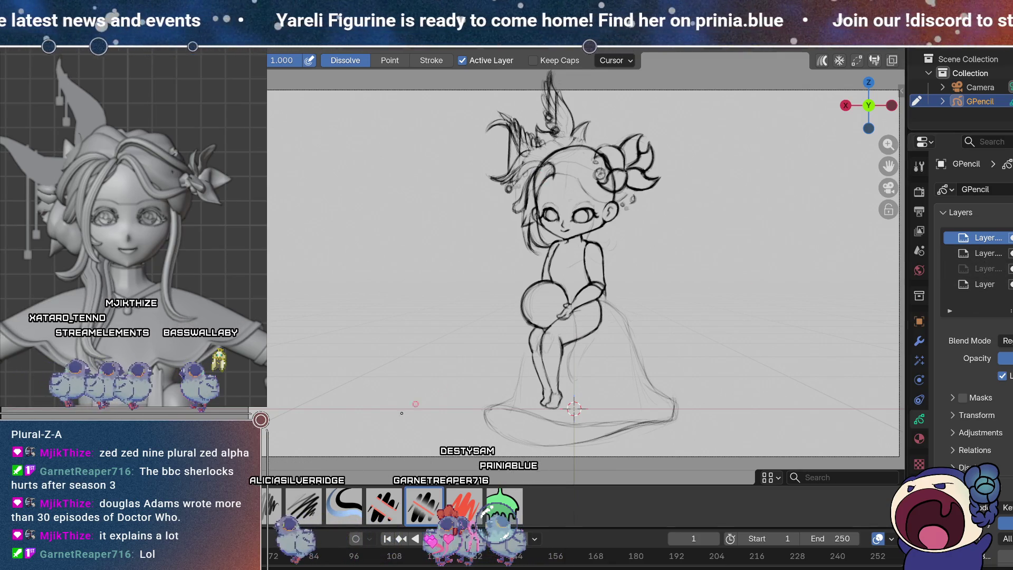
key(d)
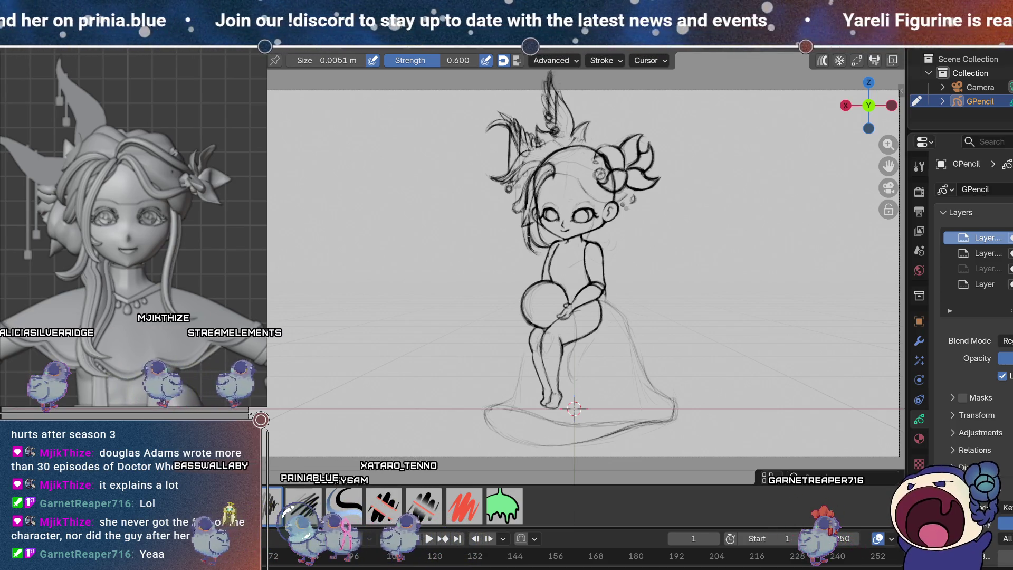
drag(530, 207, 530, 246)
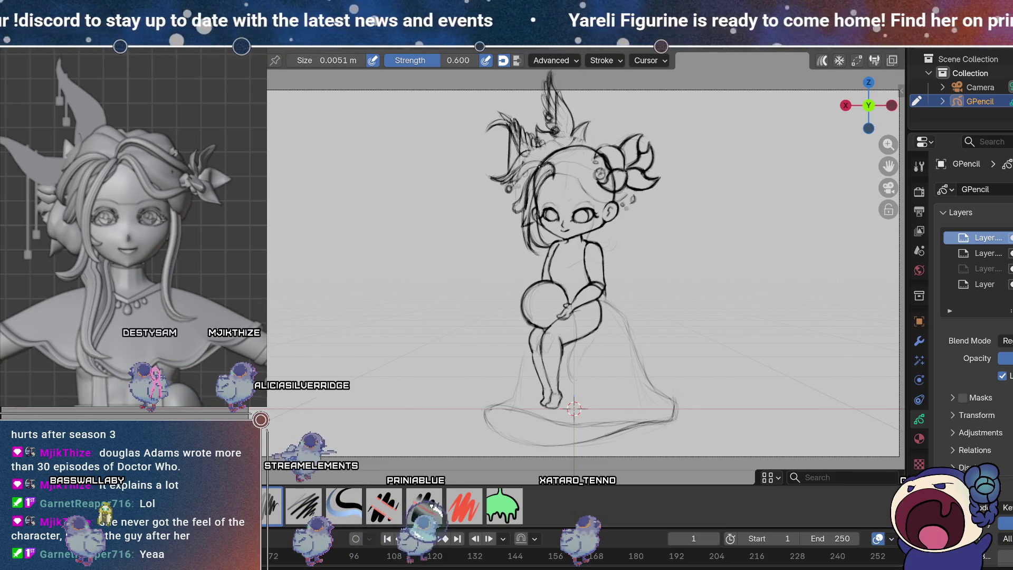
key(e)
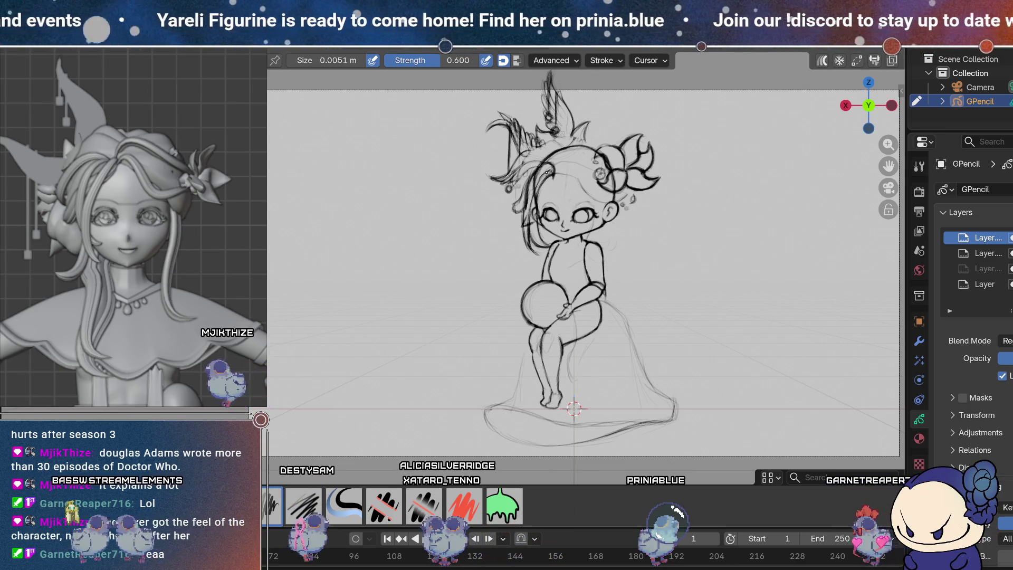
key(f)
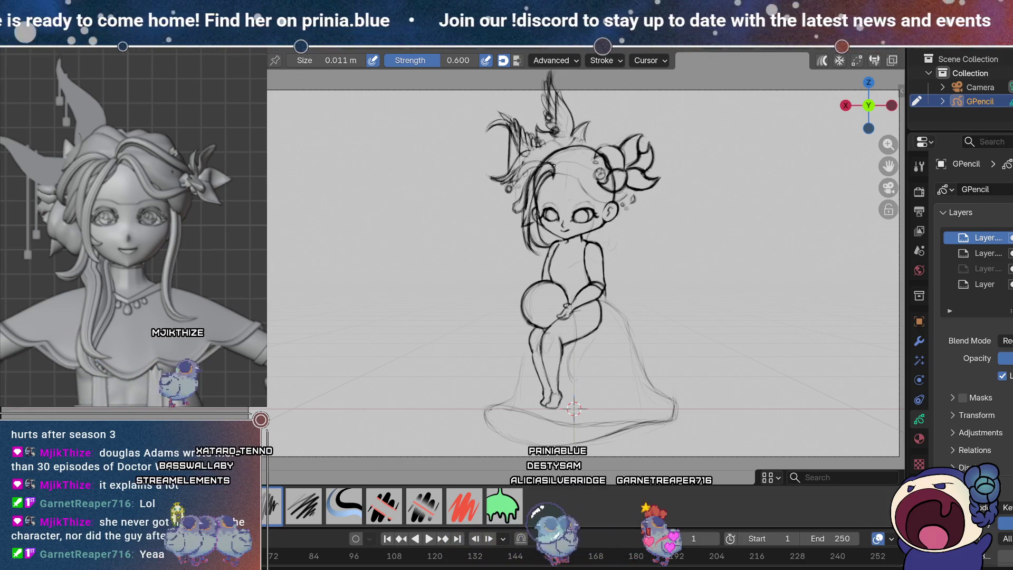
Step: Draw a bolder hair strand down the left side of the face and erase strays beside it
drag(533, 185, 529, 219)
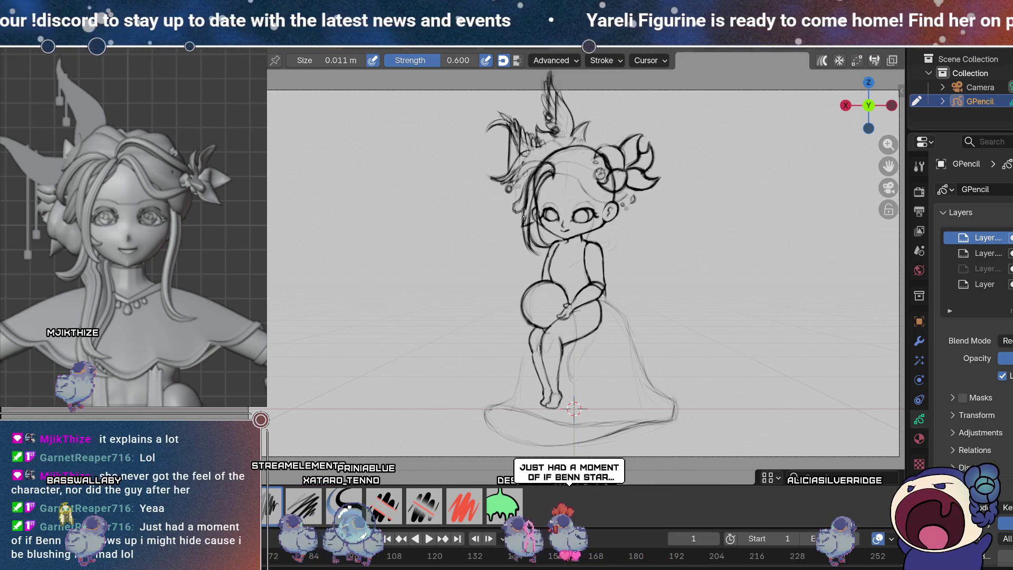
key(e)
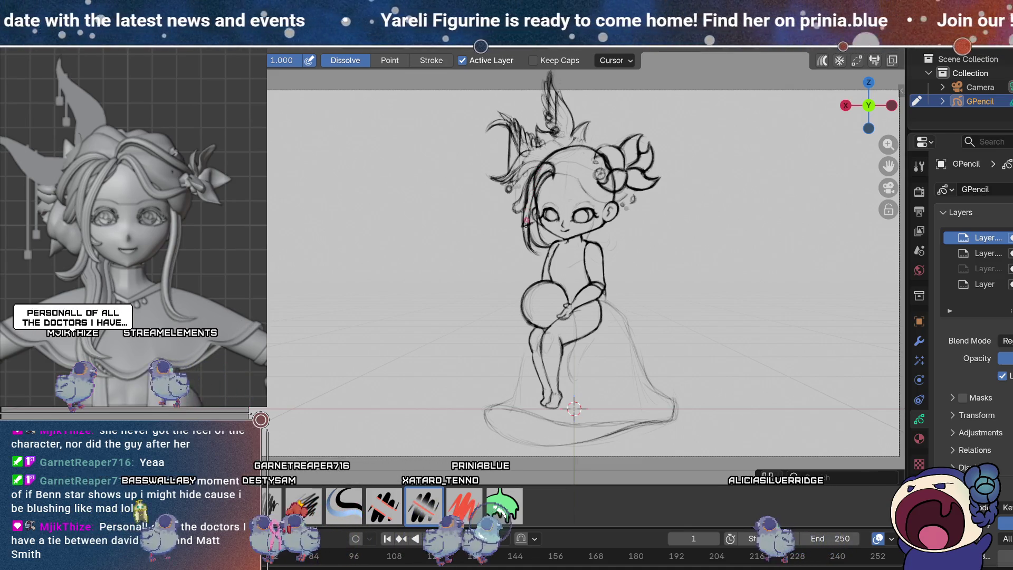
key(d)
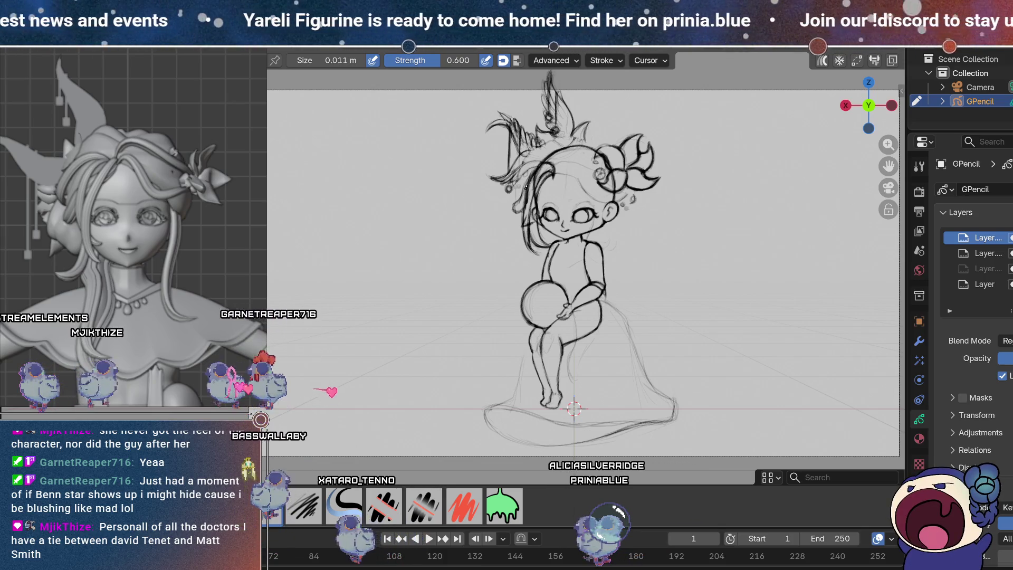
key(e)
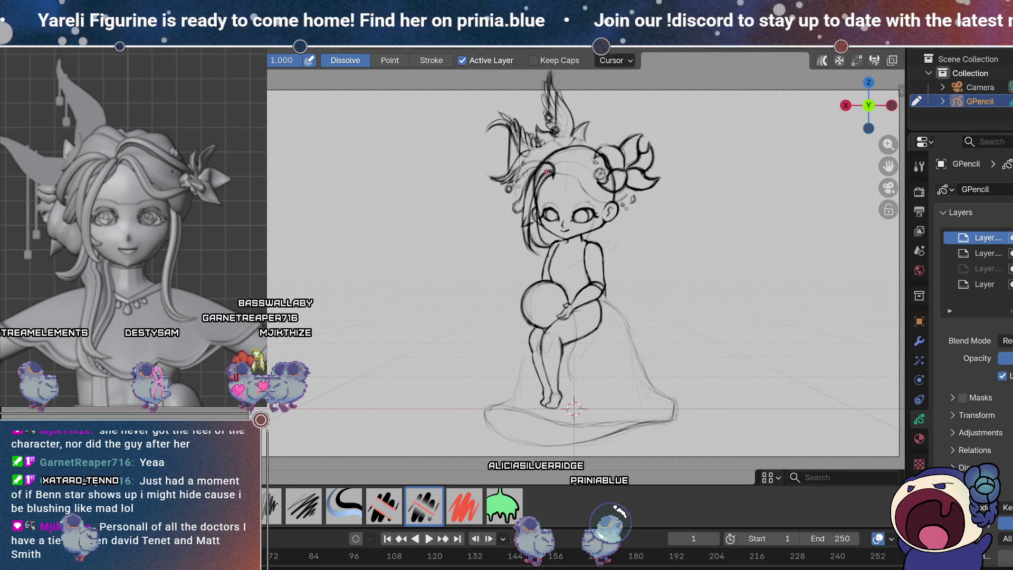
key(d)
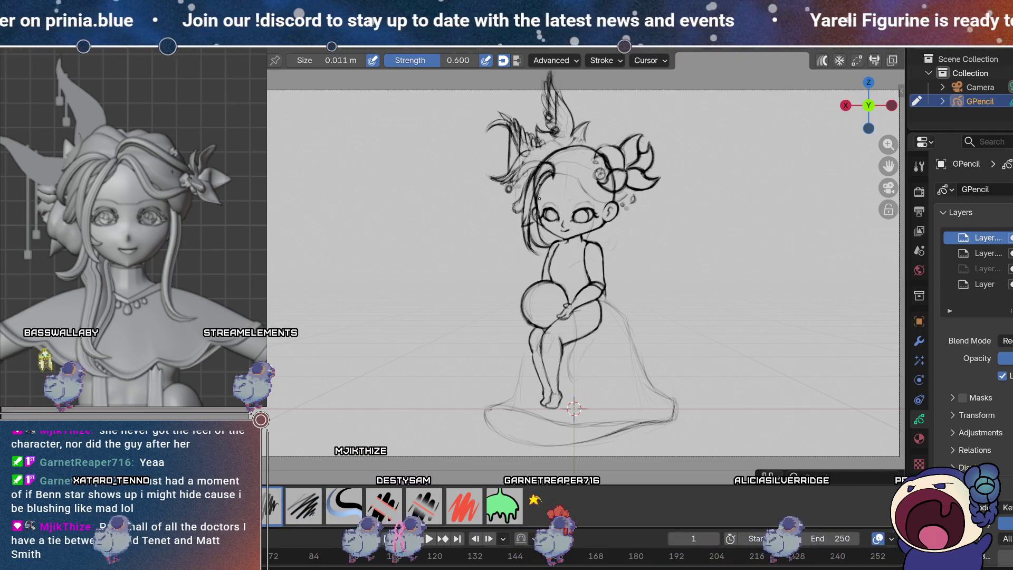
click(1010, 269)
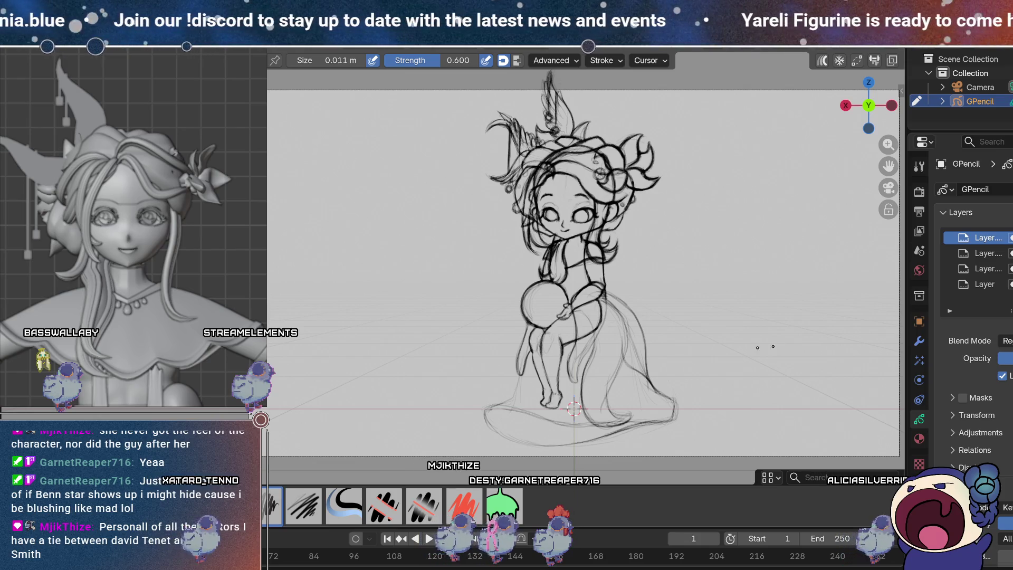
click(1010, 268)
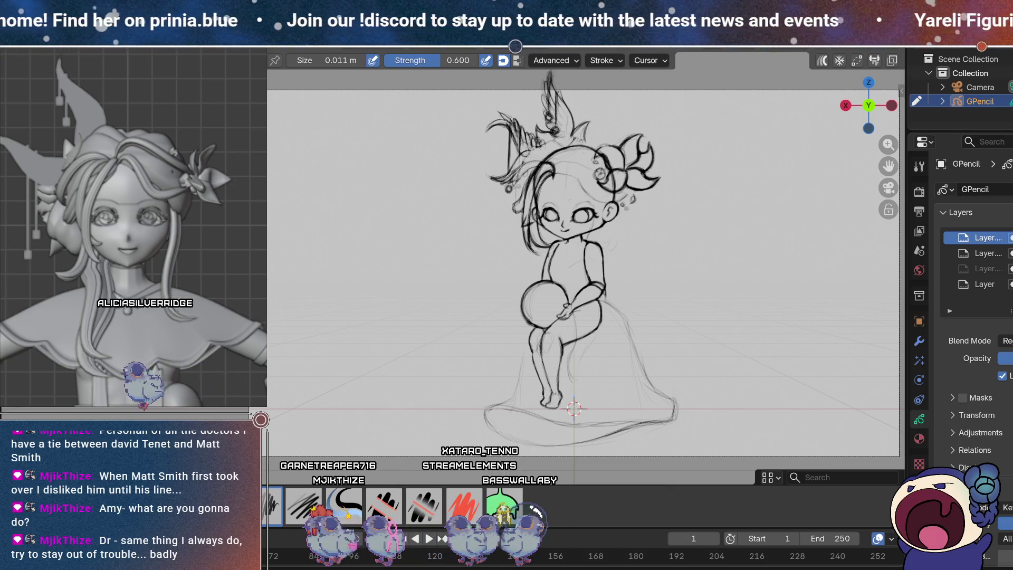
Step: Unhide the third Grease Pencil layer so the rough hair, body and dress strokes show
click(1011, 268)
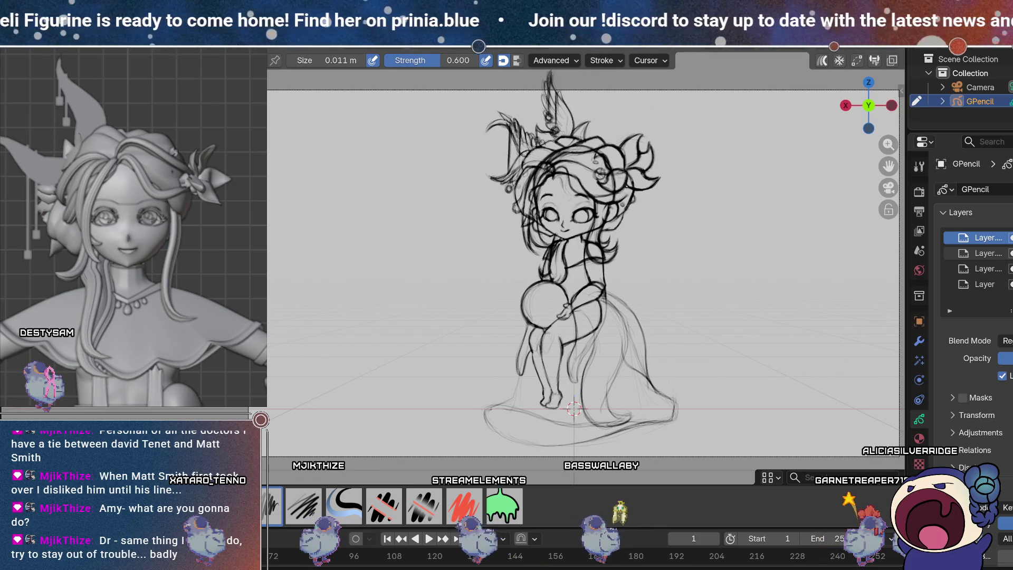
key(e)
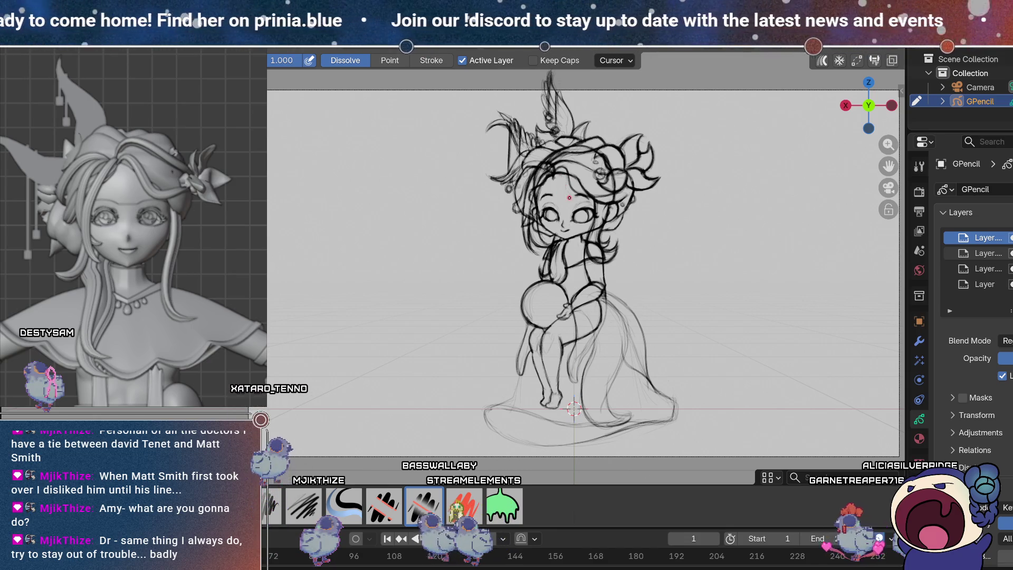
key(d)
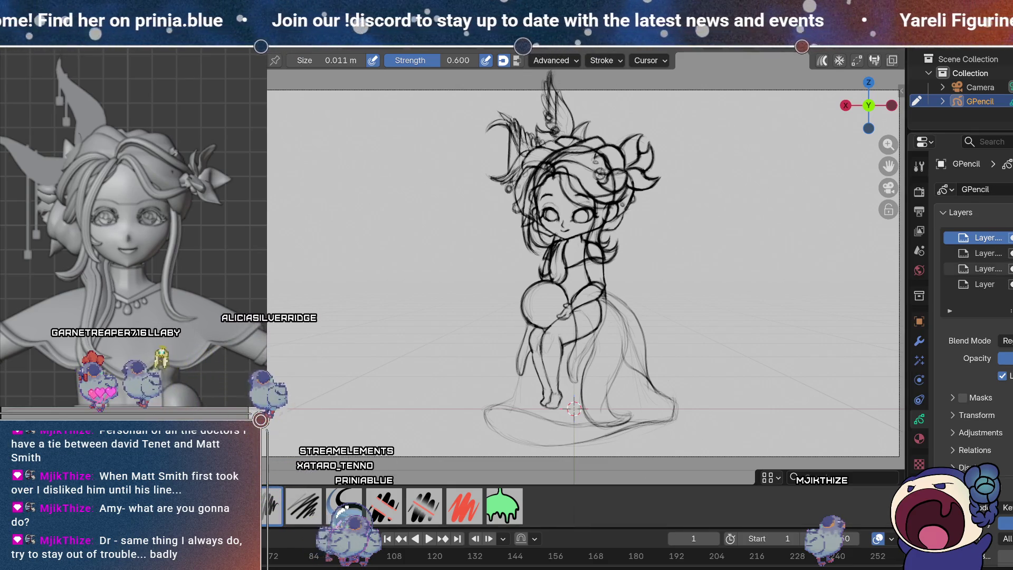
Step: Toggle the rough sketch layer's visibility several times to compare the lines, leaving it shown
click(1011, 268)
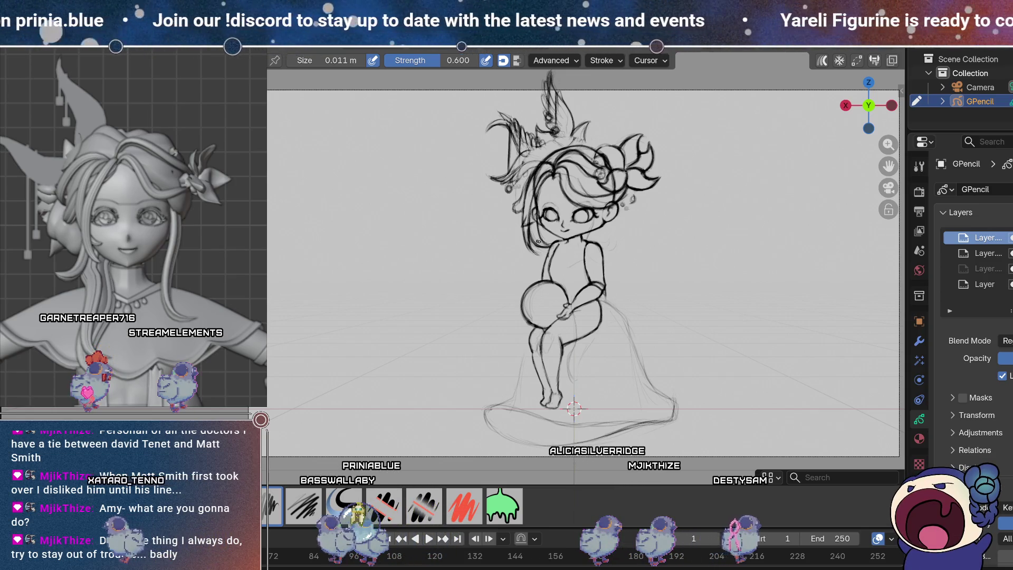
click(1011, 269)
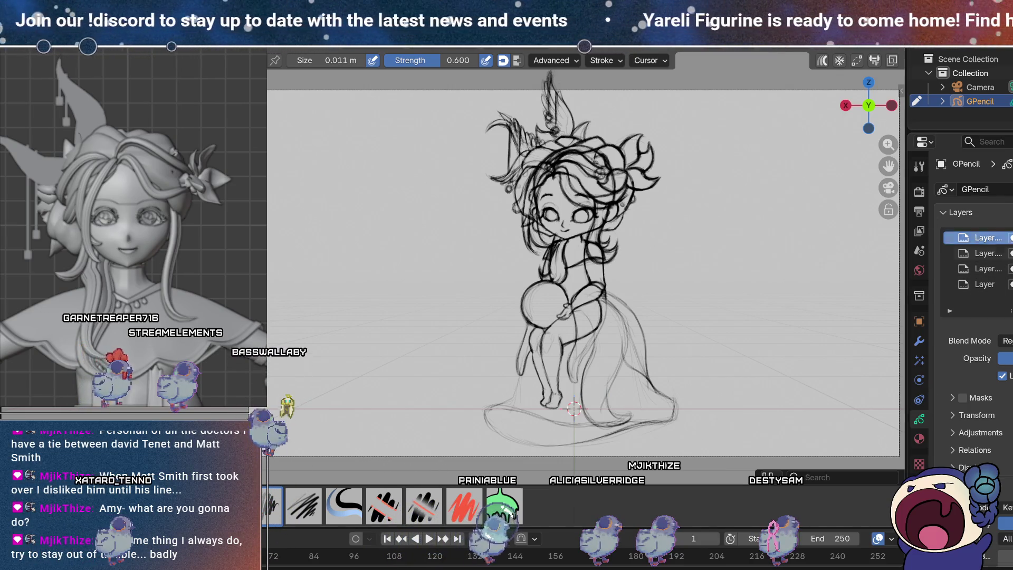
click(1011, 269)
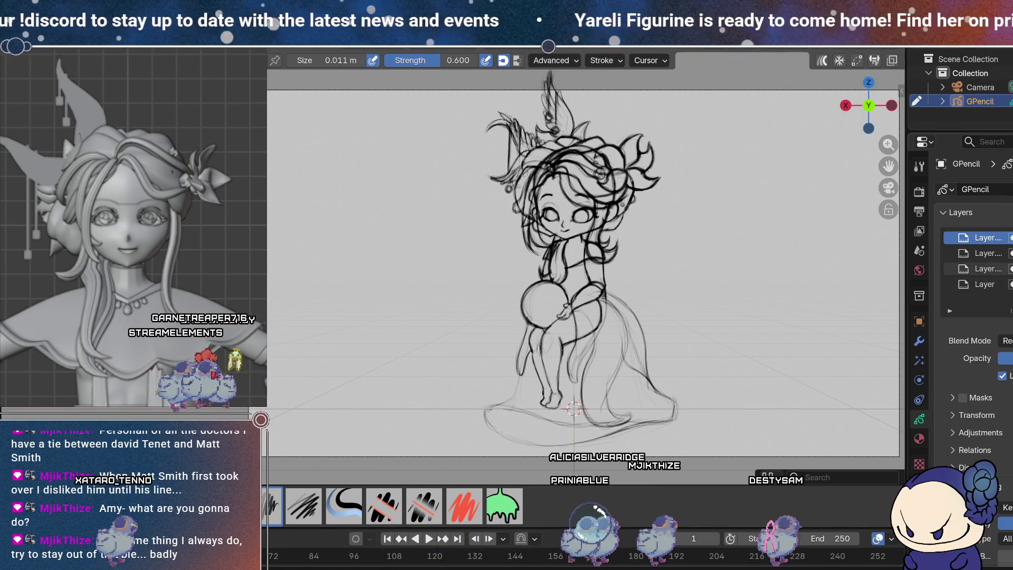
click(1012, 268)
click(1011, 269)
click(1011, 268)
click(1011, 269)
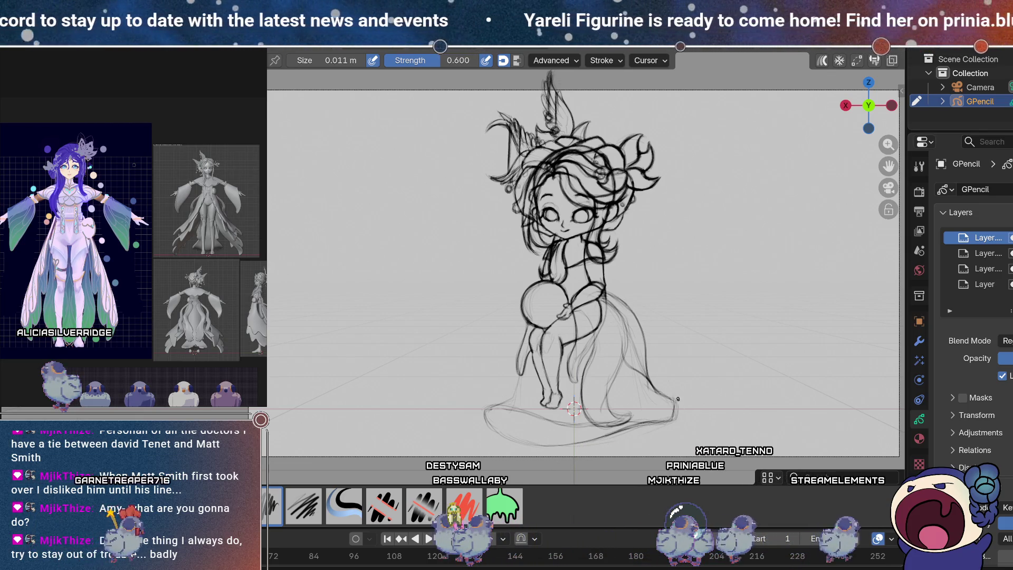
Step: Make the bottom layer named 'Layer' the active one for drawing
click(985, 285)
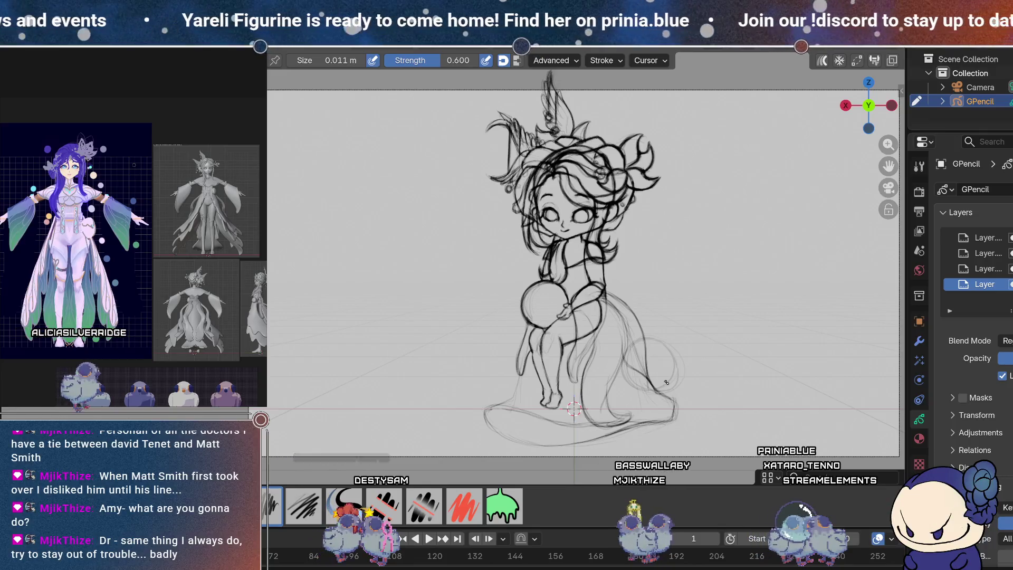
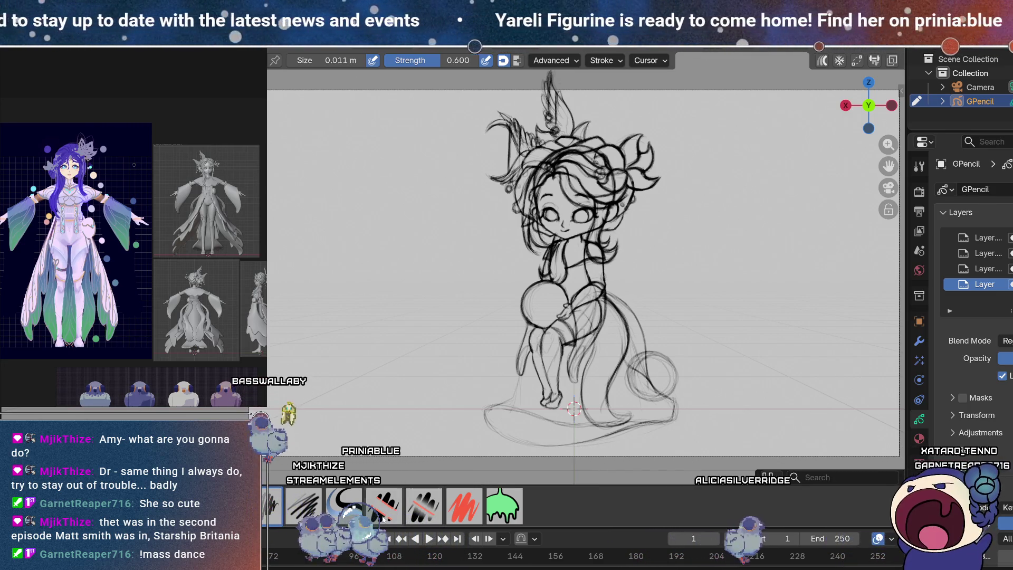
Step: Switch between erasing and drawing, ending with the eraser active
key(e)
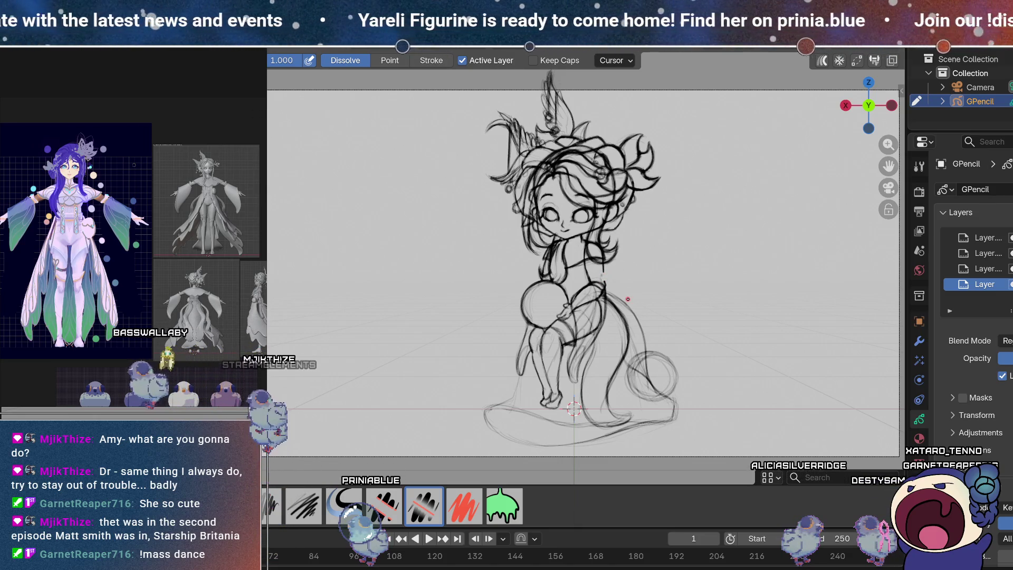
key(e)
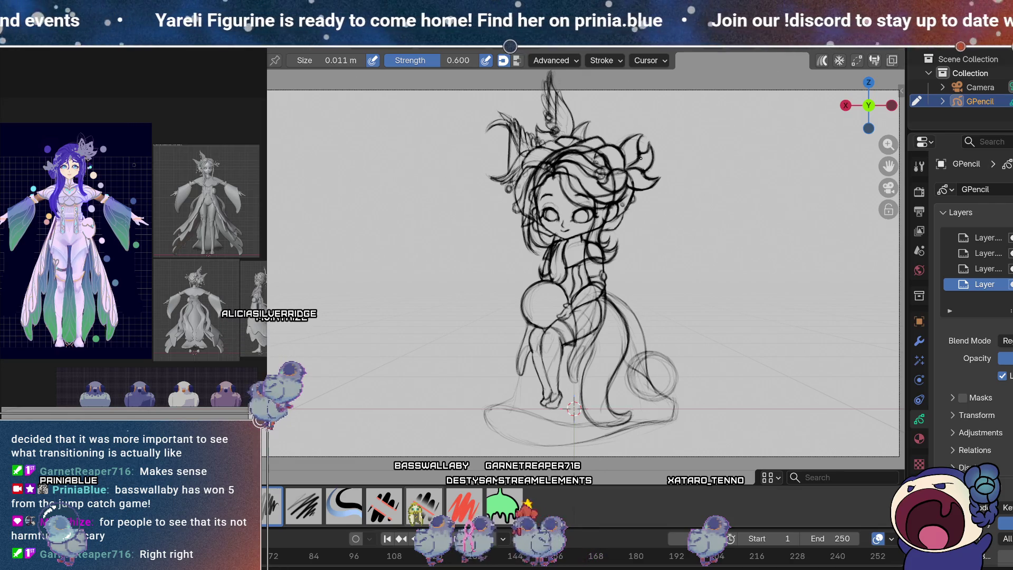
key(e)
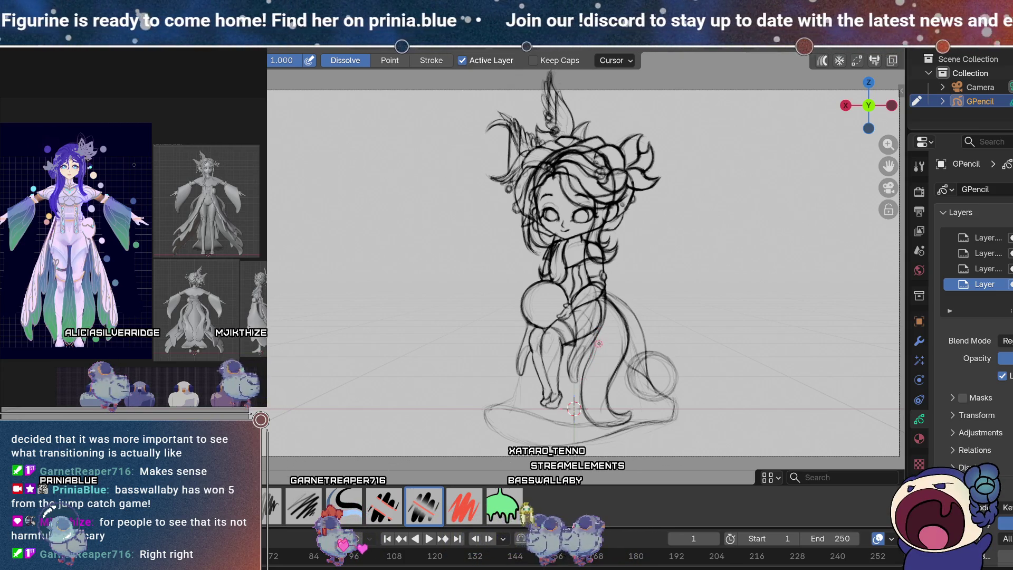
Step: Hide and reveal the face-and-body layer repeatedly to see which strokes it holds
key(h)
key(alt+h)
key(h)
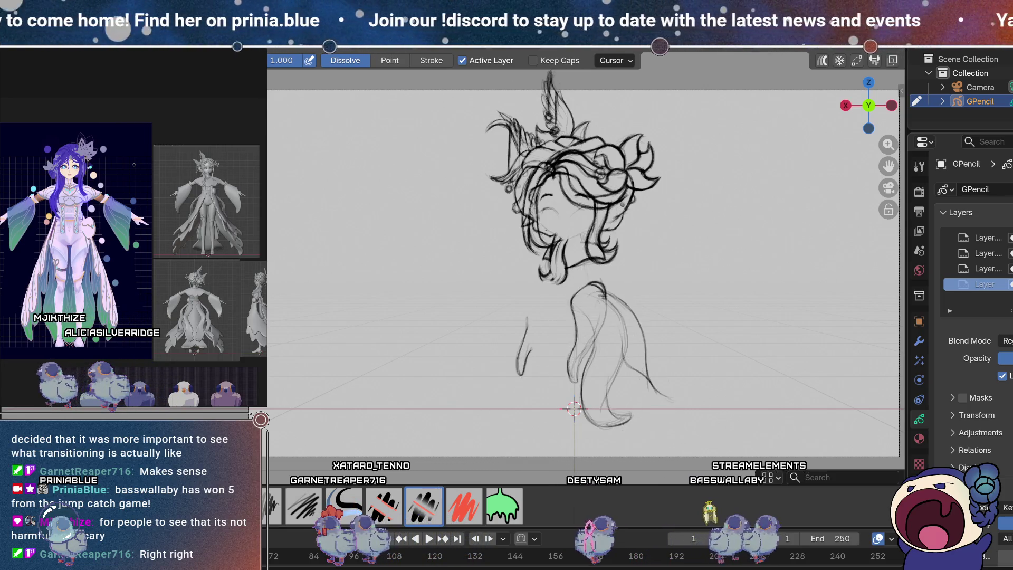
key(alt+h)
key(h)
key(alt+h)
key(h)
key(alt+h)
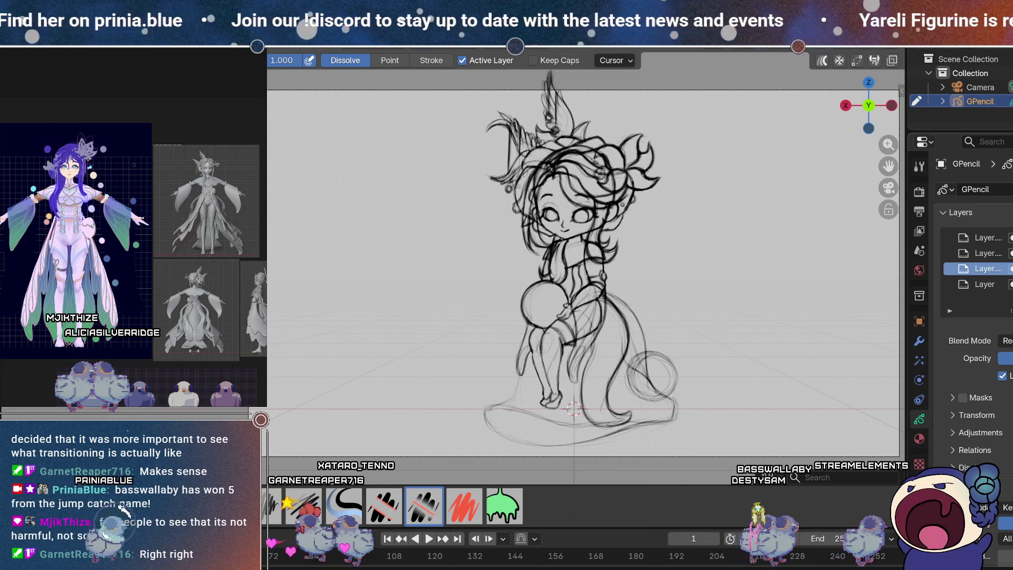
Step: Toggle the top layer the same way, then restore all layers so face, body and legs show together
key(h)
key(alt+h)
key(h)
key(alt+h)
key(h)
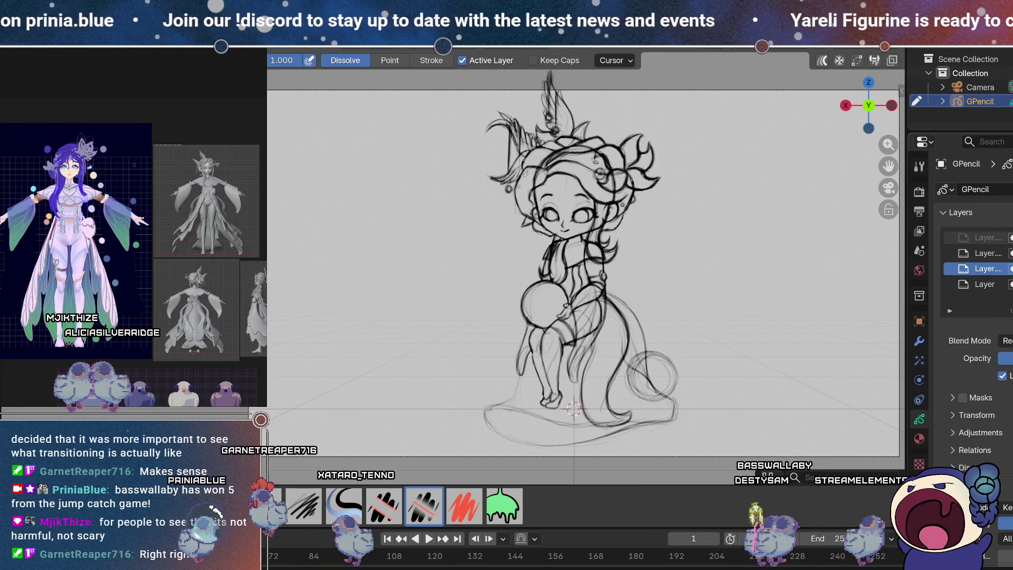
key(alt+h)
key(h)
key(h)
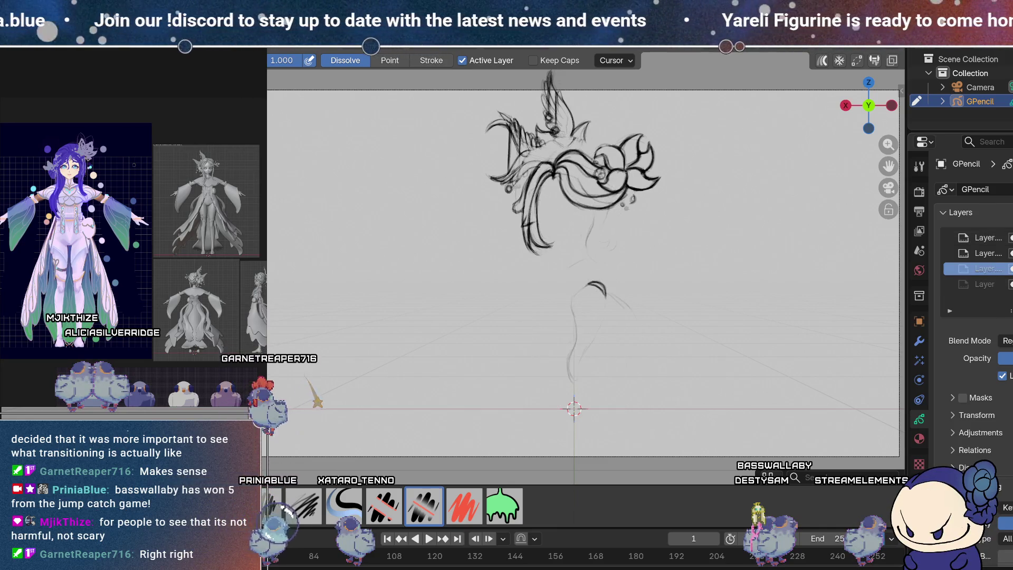
key(ctrl+z)
key(alt+h)
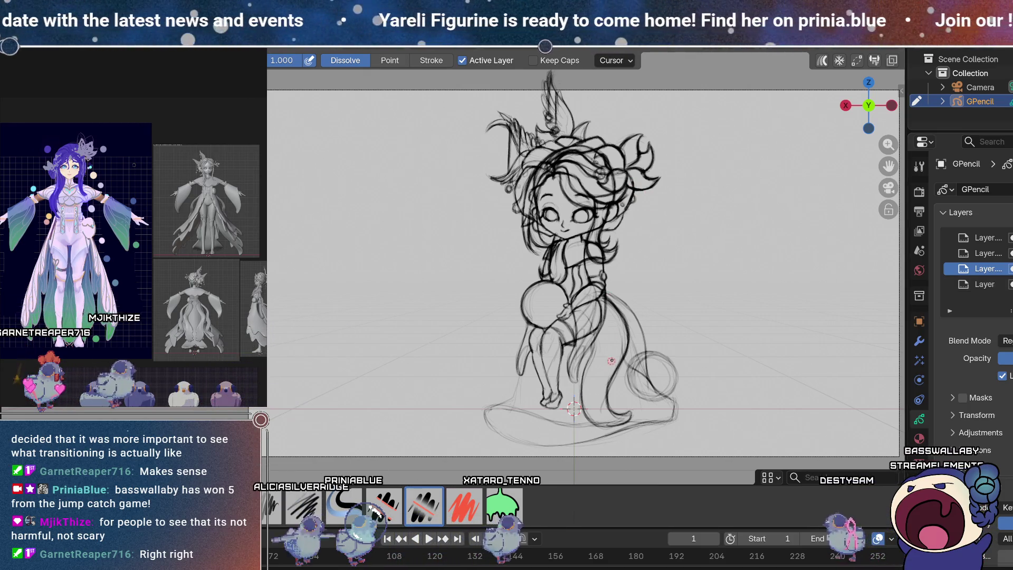
Step: Undo and redo to briefly check the face-and-body strokes, then return to drawing
key(ctrl+z)
key(ctrl+shift+z)
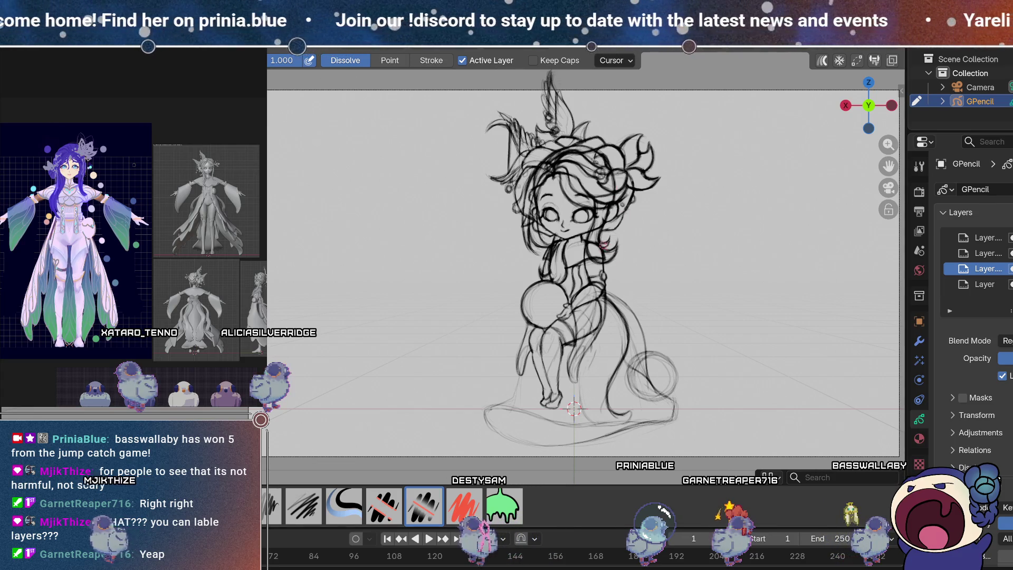
key(d)
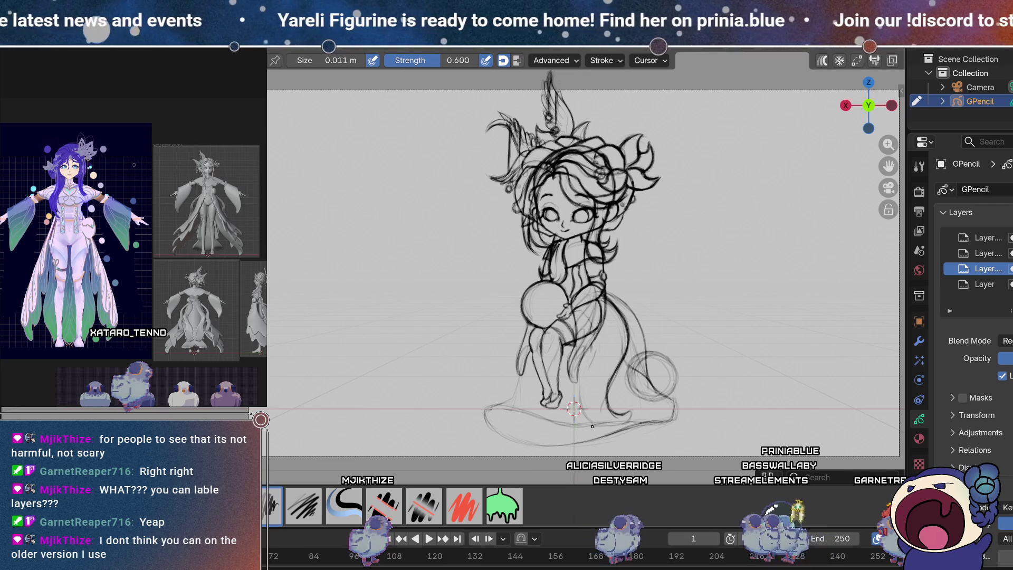
key(ctrl+z)
key(ctrl+shift+z)
key(ctrl+z)
key(ctrl+shift+z)
key(ctrl+z)
key(ctrl+shift+z)
key(ctrl+z)
key(ctrl+shift+z)
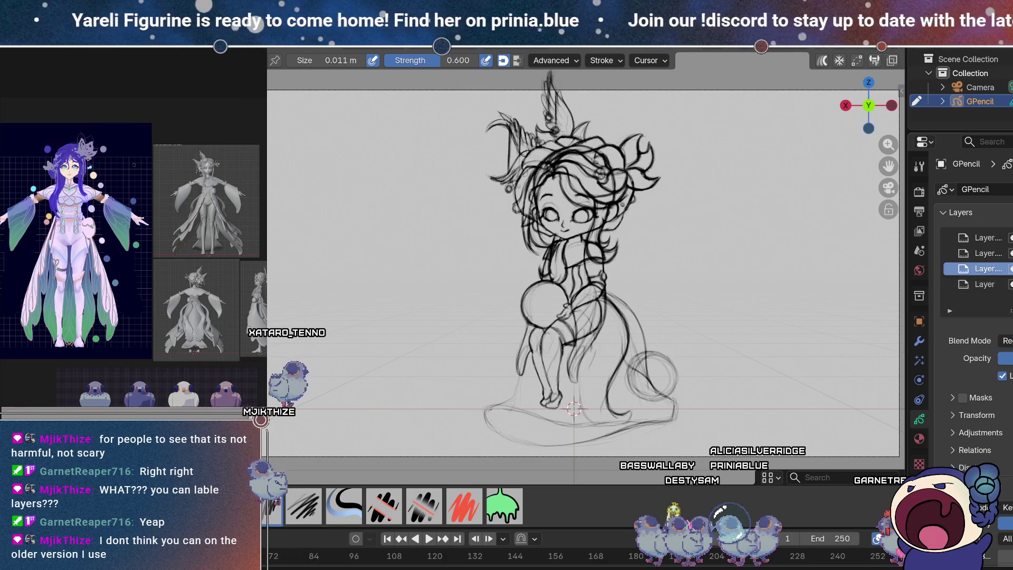
key(ctrl+z)
key(ctrl+shift+z)
key(ctrl+z)
key(ctrl+shift+z)
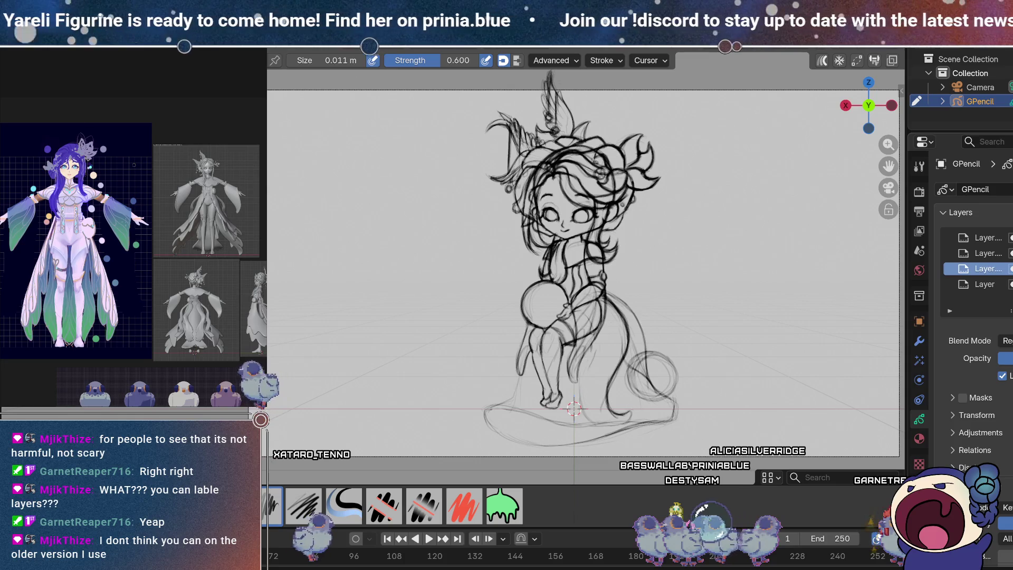
click(1012, 253)
click(1011, 253)
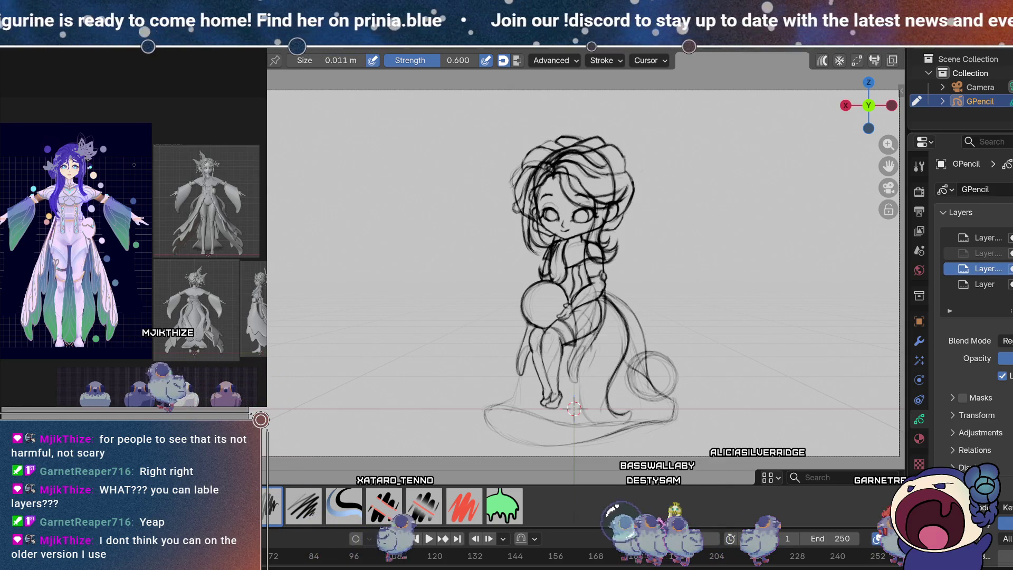
click(1012, 253)
click(1012, 252)
click(1012, 252)
click(1012, 253)
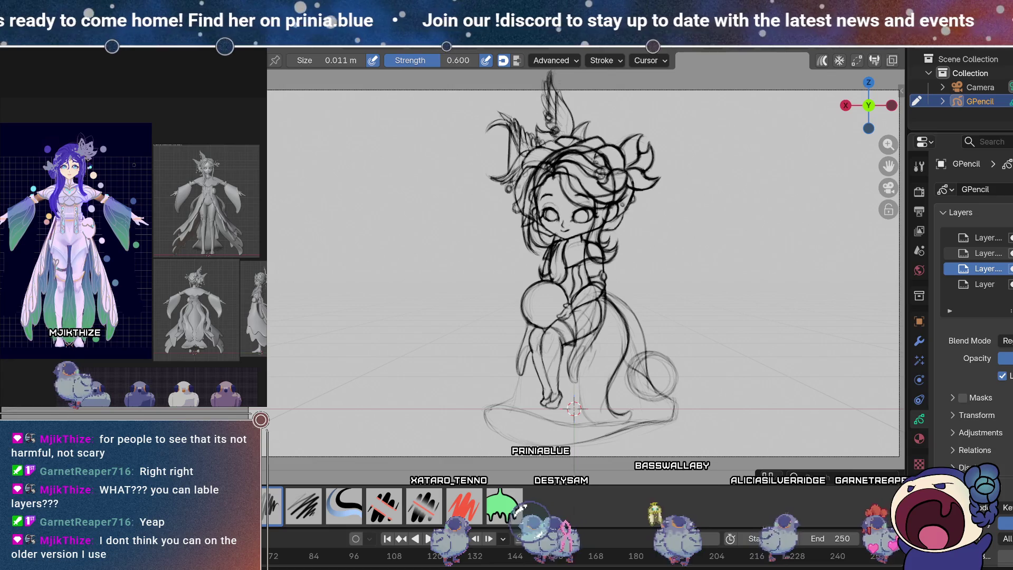
click(1012, 253)
click(1012, 252)
click(1012, 253)
click(1012, 253)
click(1012, 253)
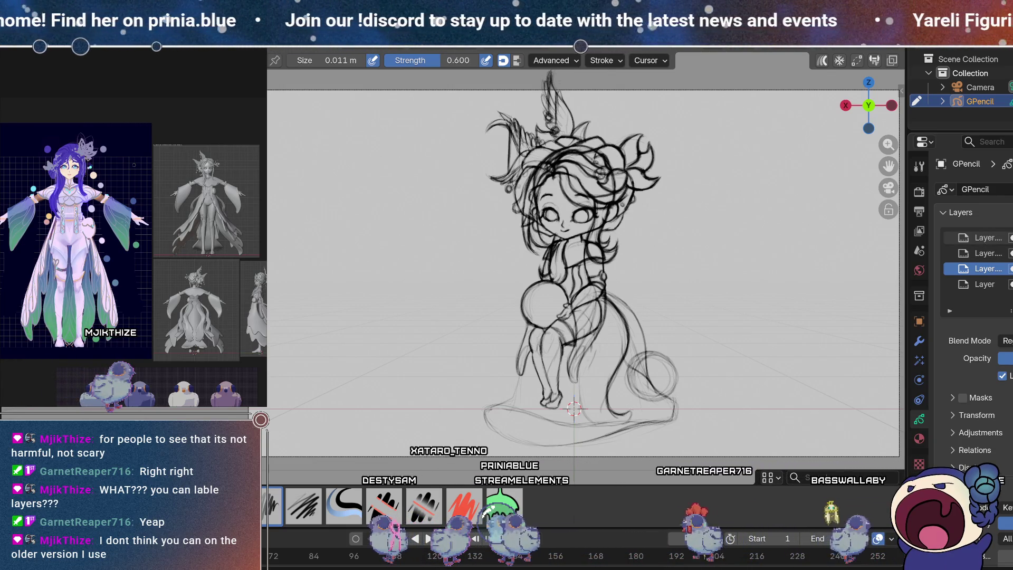
click(1012, 253)
click(1012, 252)
click(1011, 253)
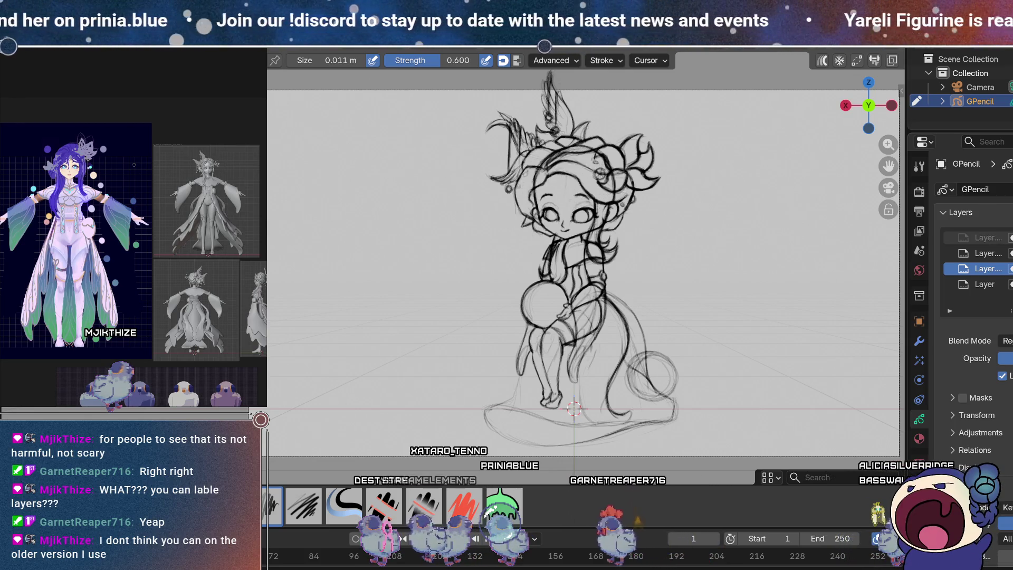
click(1012, 253)
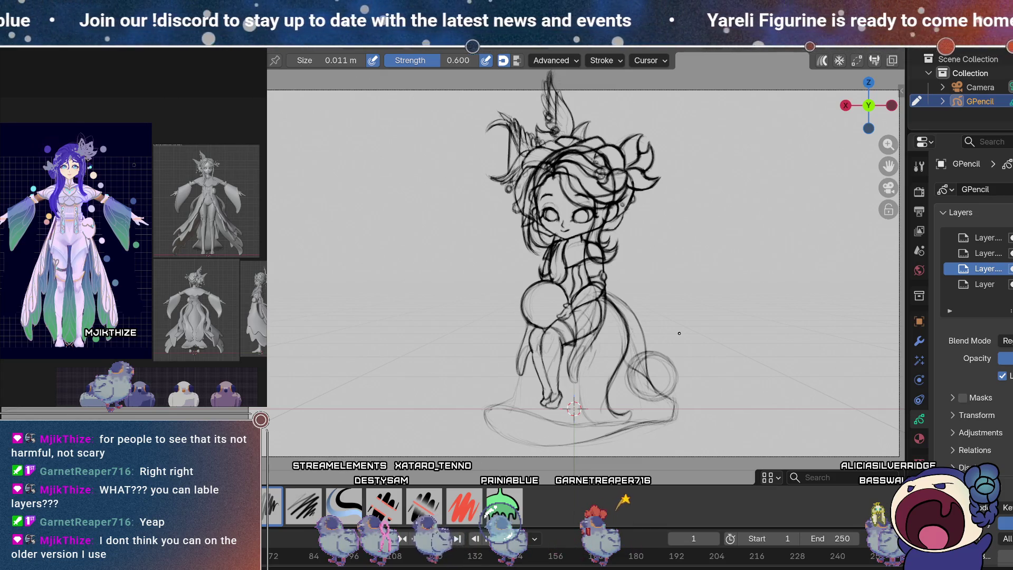
click(1012, 238)
click(1012, 237)
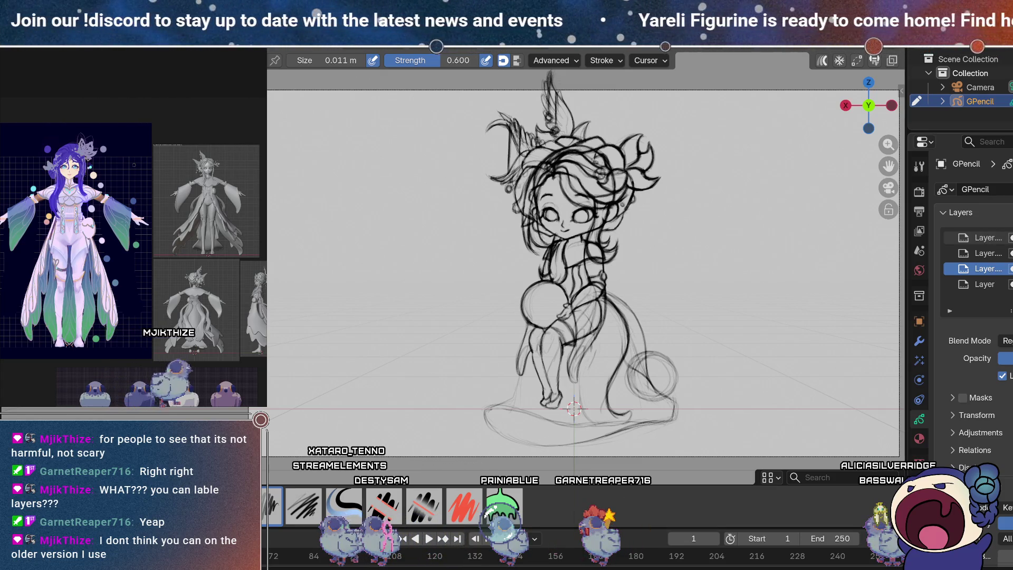
click(1012, 238)
click(1012, 238)
click(1012, 238)
click(1012, 237)
click(1012, 238)
click(1012, 238)
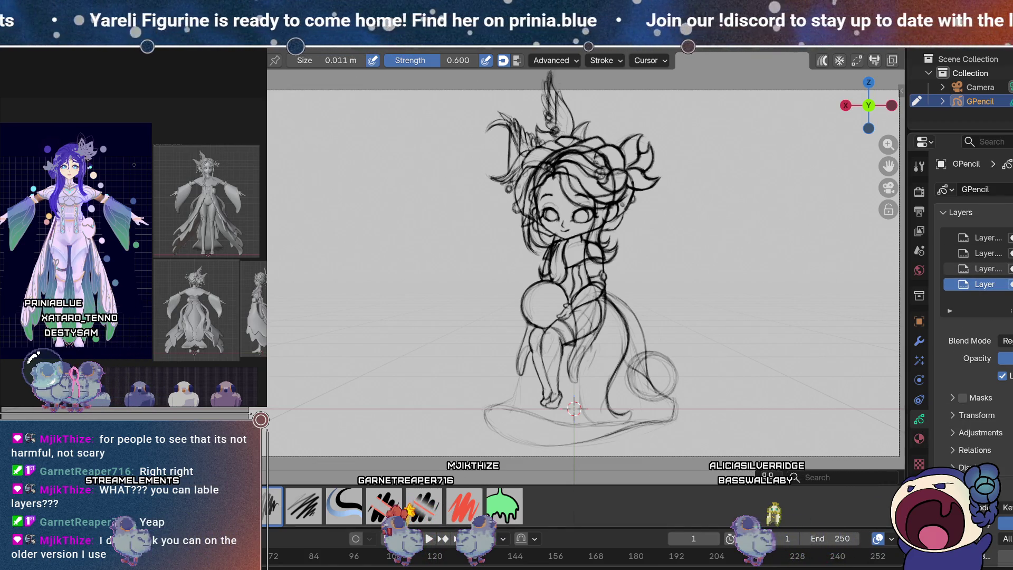
key(Page_Up)
key(Page_Down)
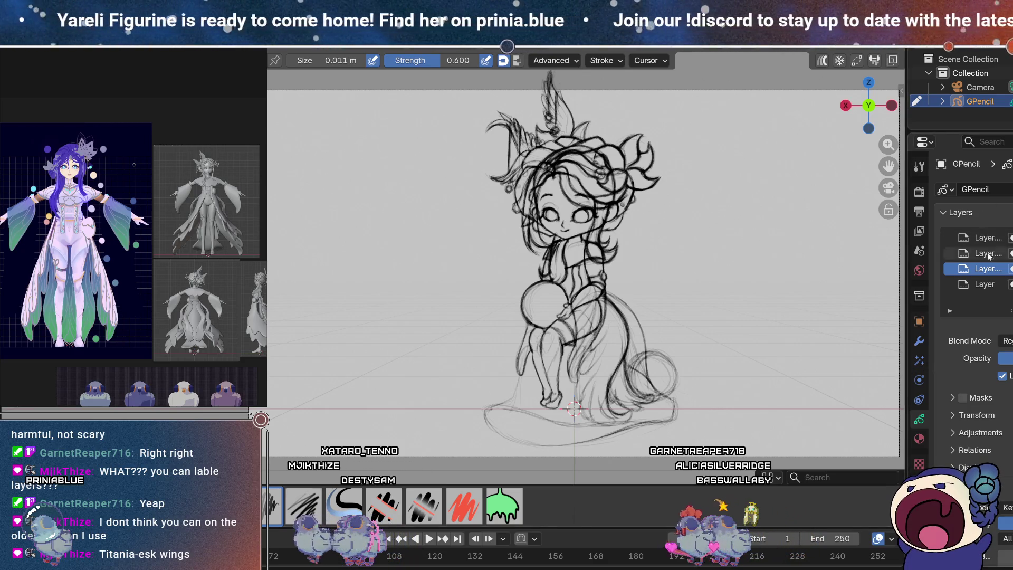
key(Return)
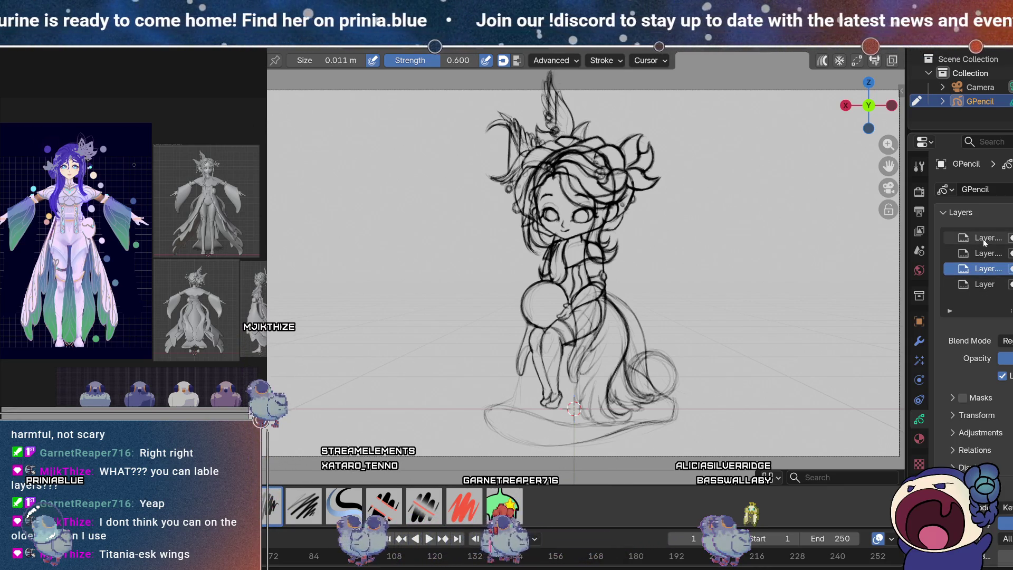
double_click(988, 269)
key(Return)
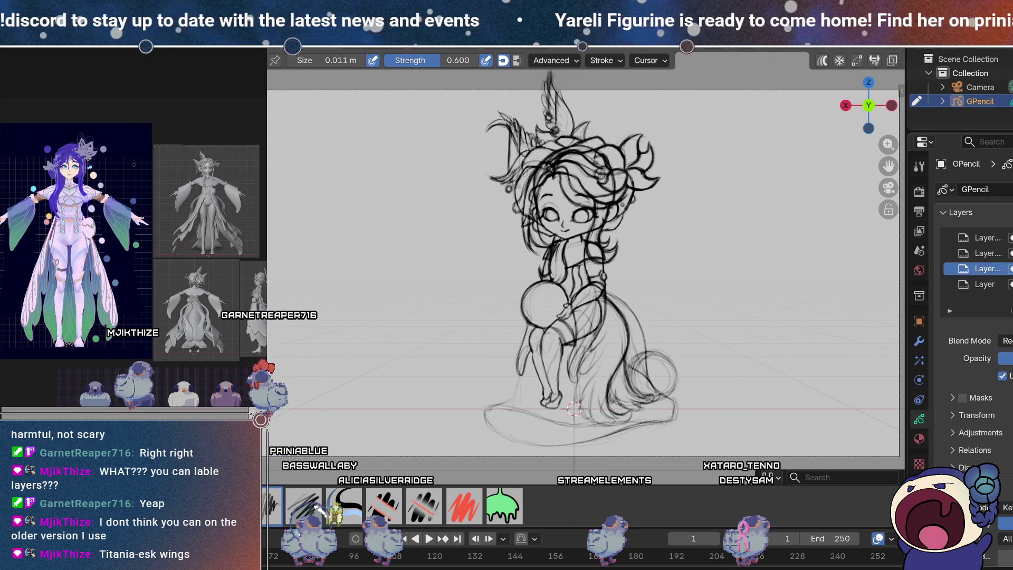
scroll(982, 453, down, 1)
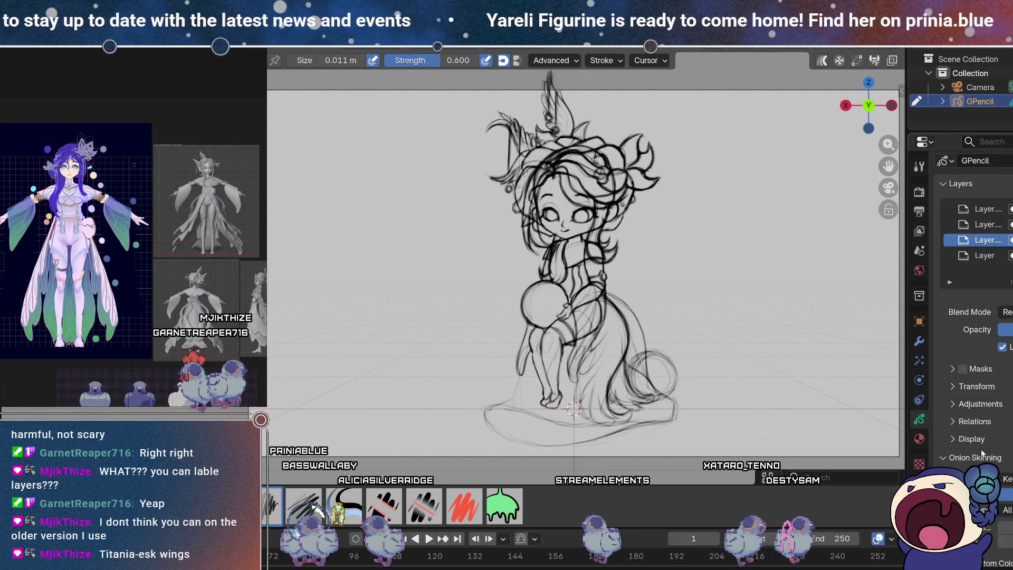
scroll(982, 446, down, 2)
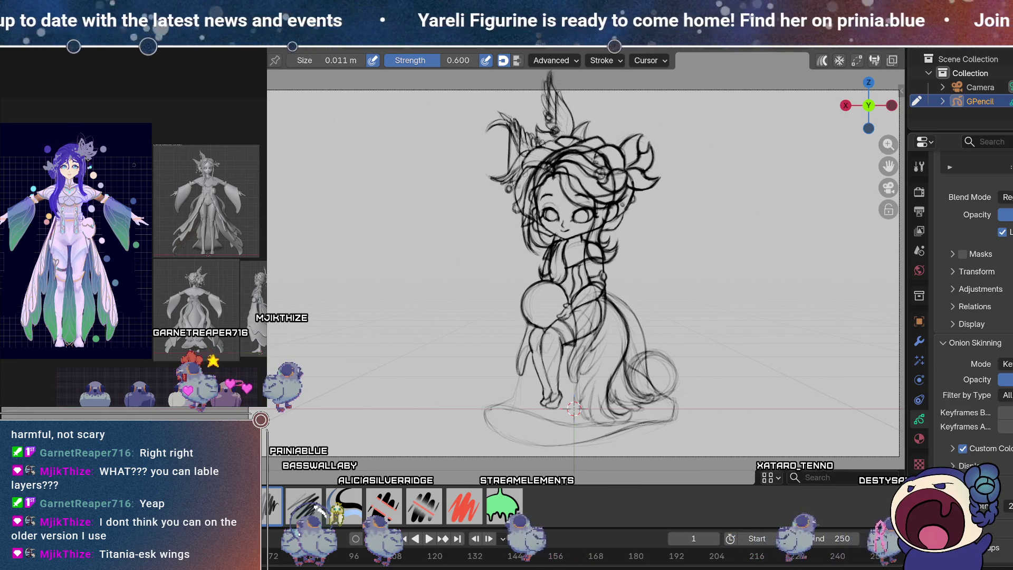
scroll(974, 317, up, 5)
click(954, 418)
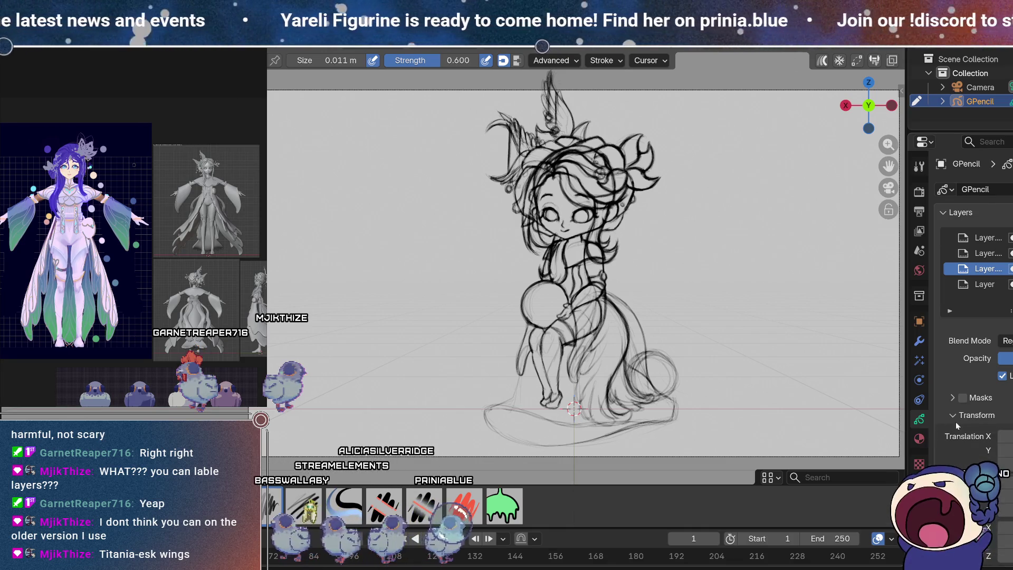
scroll(955, 428, down, 3)
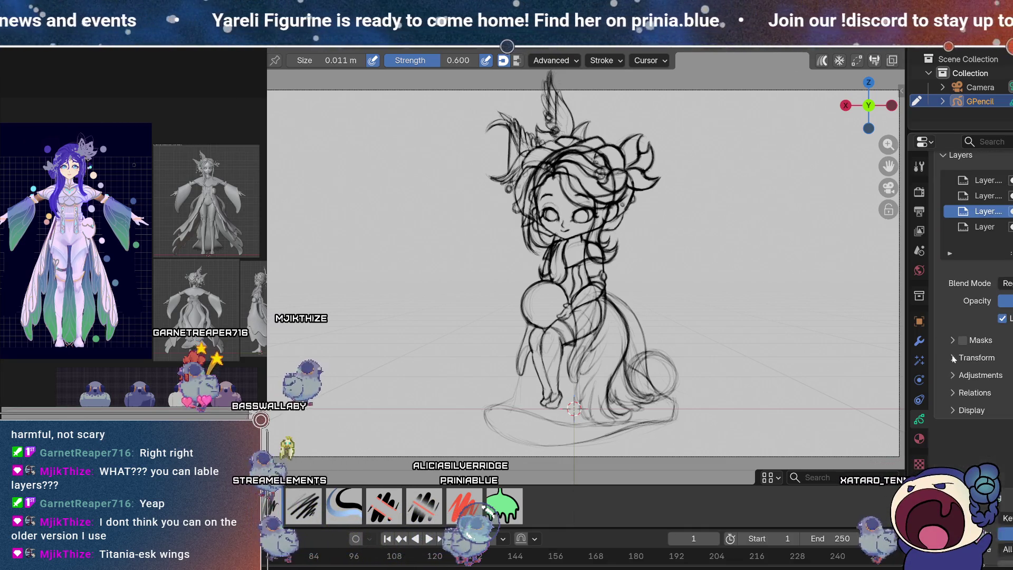
click(954, 357)
click(954, 340)
click(954, 341)
click(954, 393)
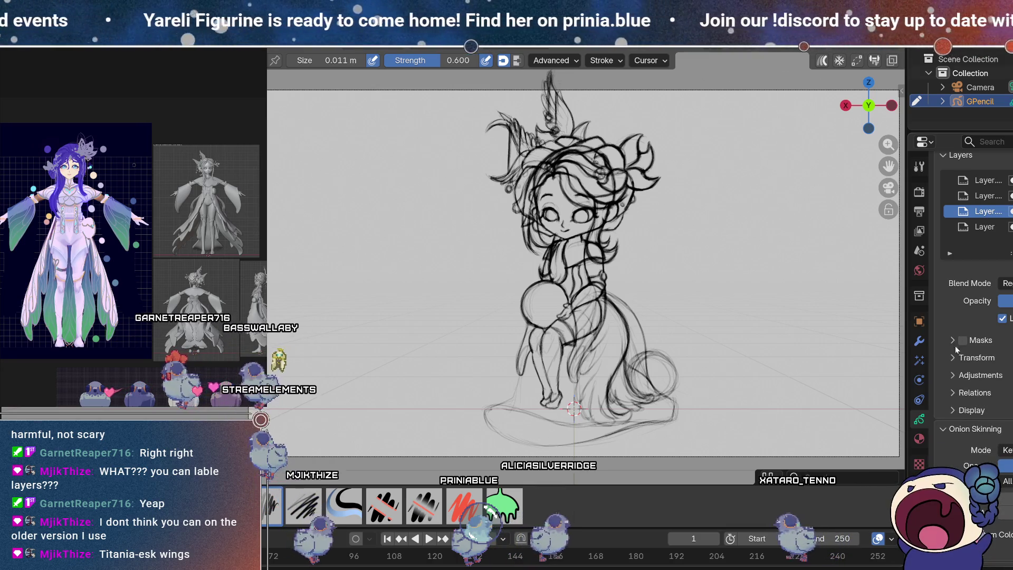
click(954, 393)
scroll(958, 399, down, 3)
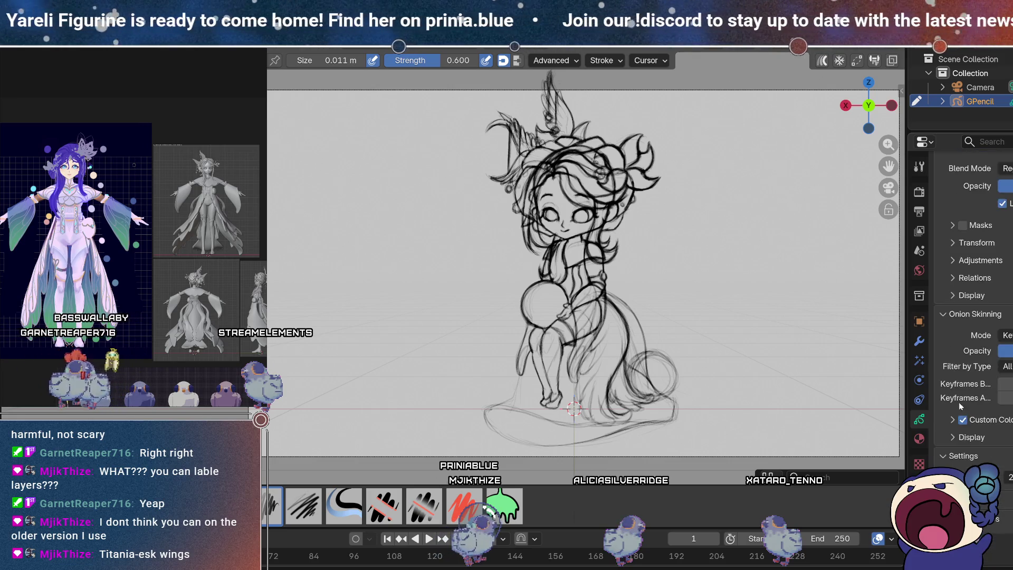
scroll(959, 403, up, 5)
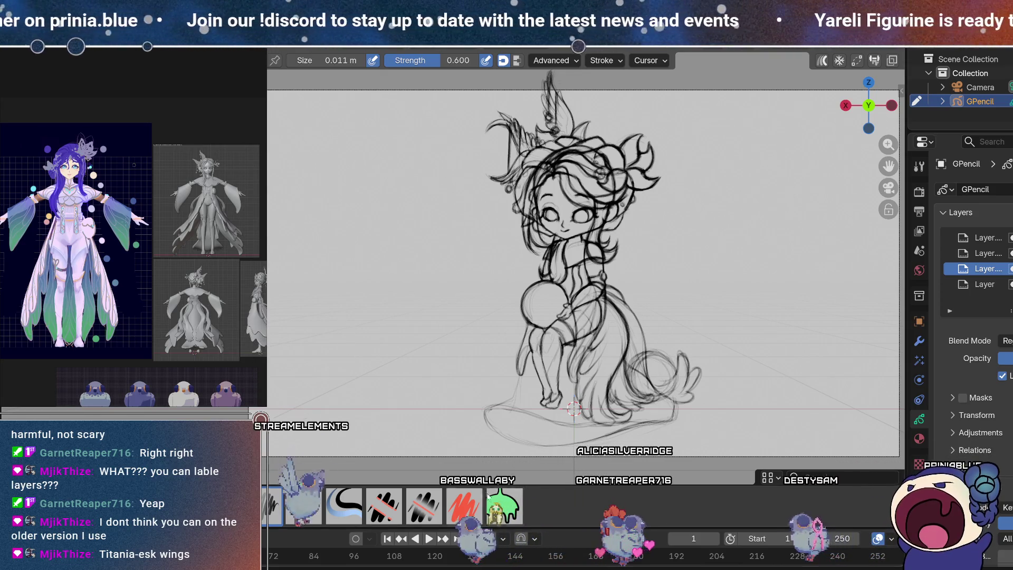
Step: Switch from drawing to the eraser after redrawing the tail
click(425, 507)
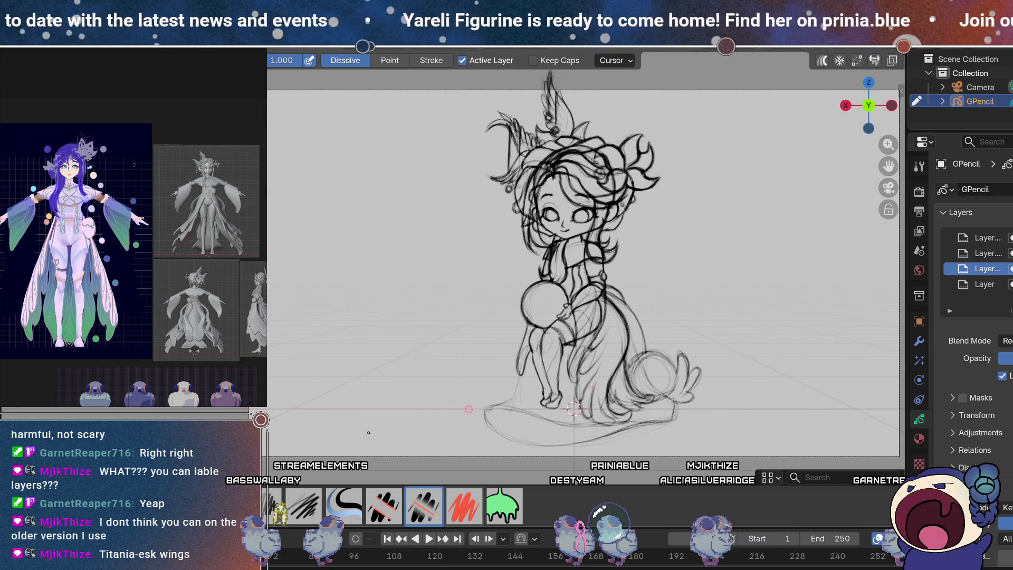
Step: Draw refining strokes on the torso and skirt, then switch to erasing stray lines
key(d)
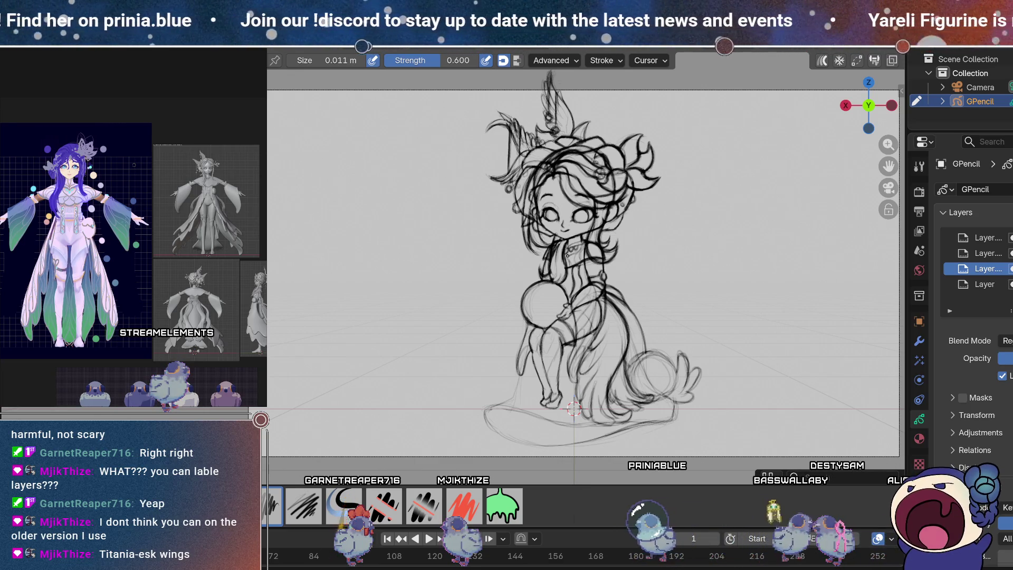
key(e)
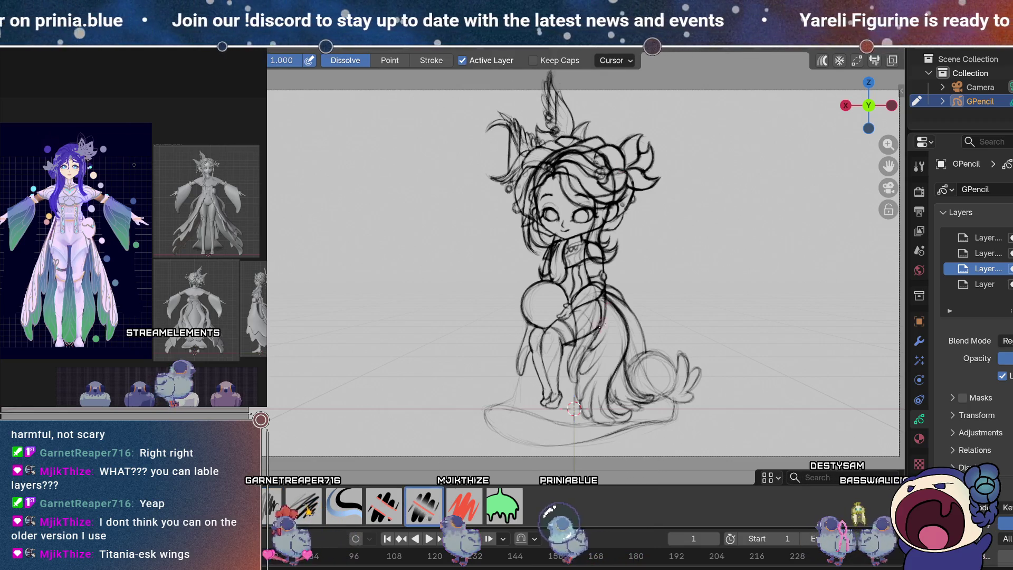